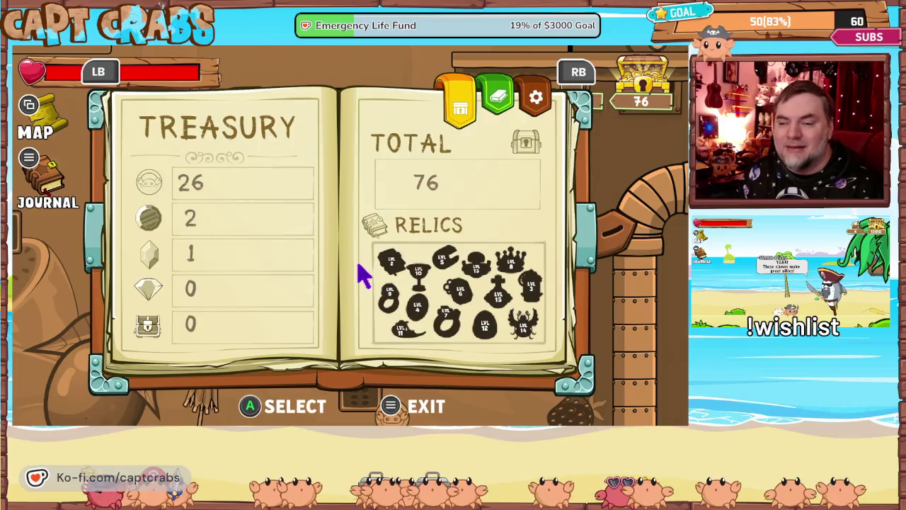
- Close the treasury journal and jump the crab up across the first platforms
{"action": "key", "text": "Escape"}
{"action": "key", "text": "space"}
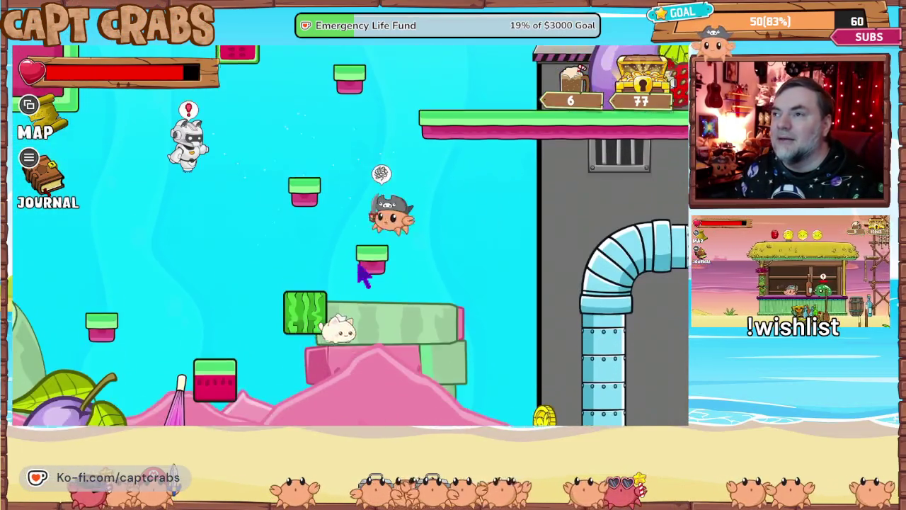
{"action": "key", "text": "Left"}
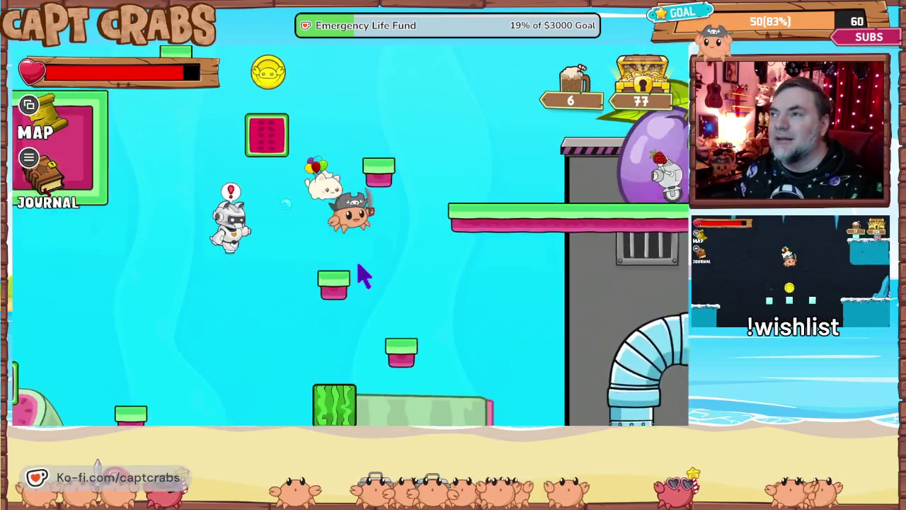
{"action": "key", "text": "Right"}
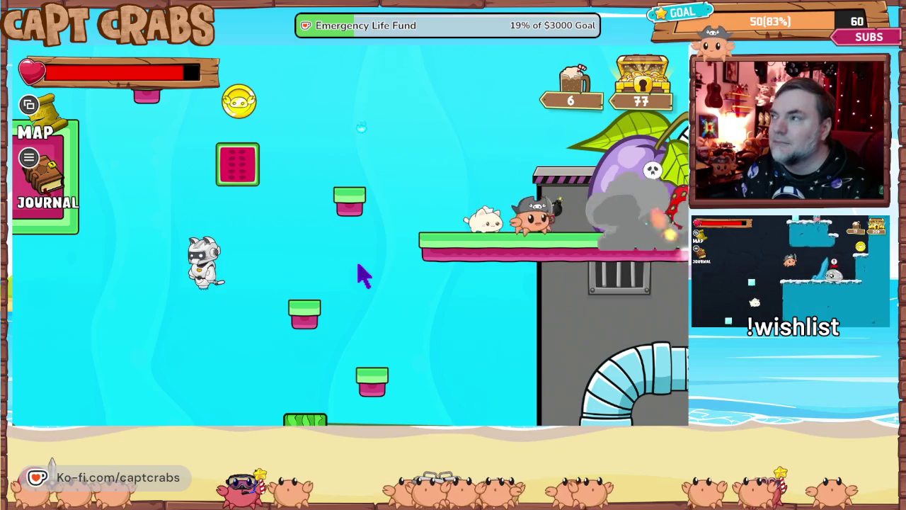
{"action": "key", "text": "Right"}
{"action": "key", "text": "Left"}
{"action": "key", "text": "space"}
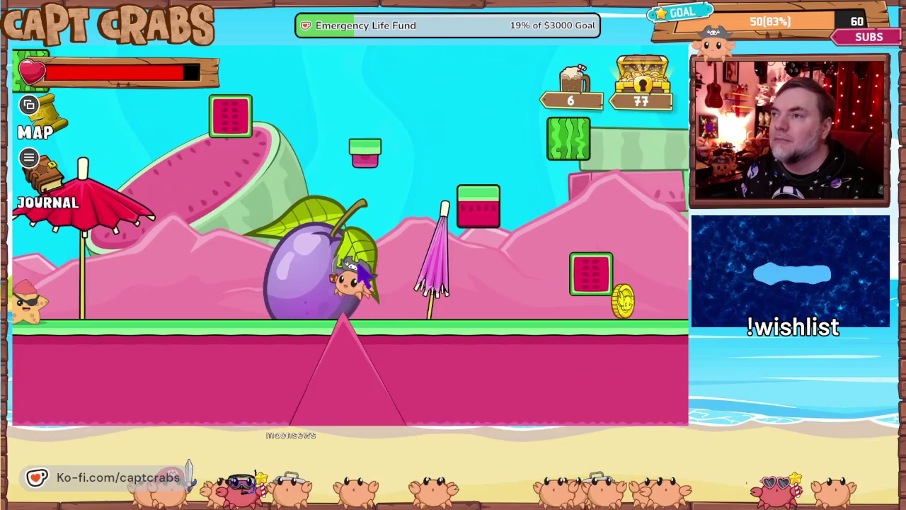
- Walk and jump the crab left through the fruit, past the starfish, to the slime
{"action": "key", "text": "Left"}
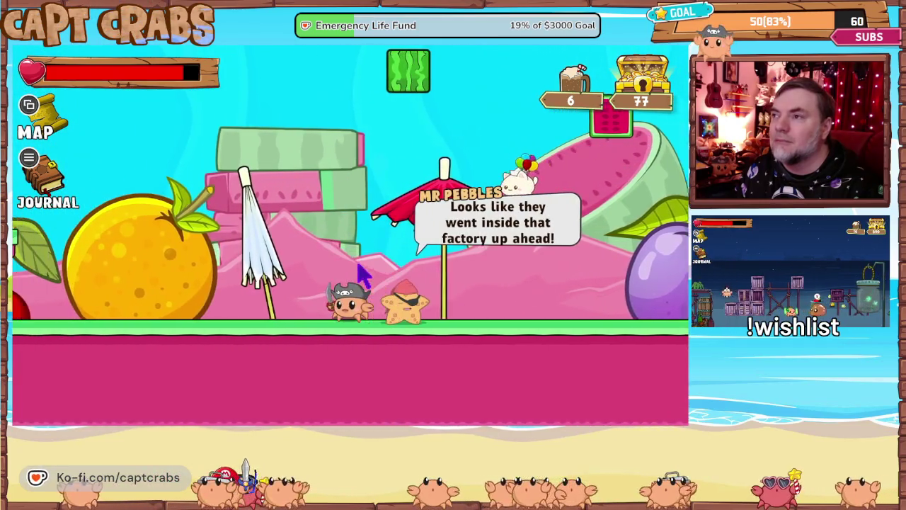
{"action": "key", "text": "Left"}
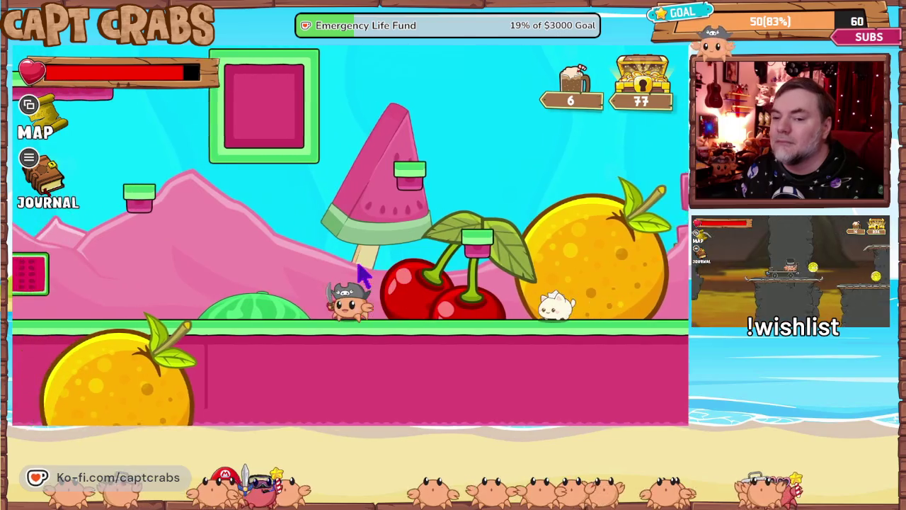
{"action": "key", "text": "Left"}
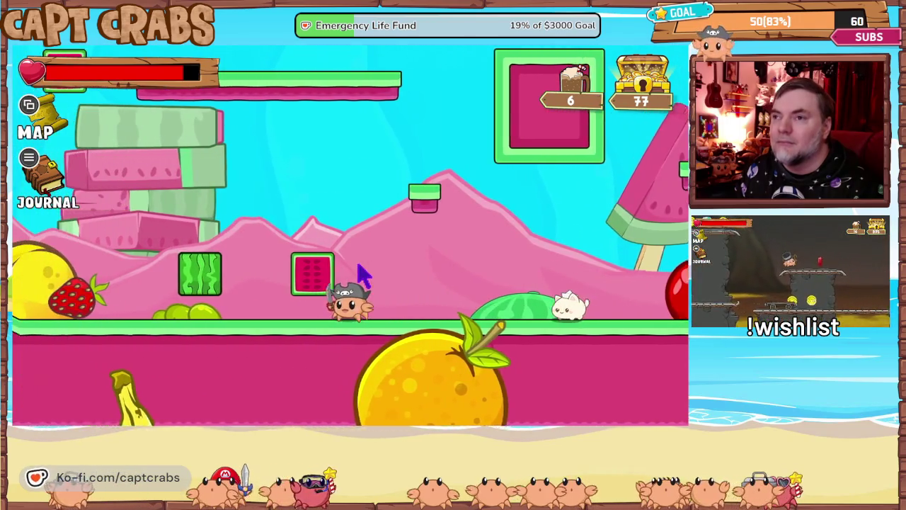
{"action": "key", "text": "space"}
{"action": "key", "text": "Left"}
{"action": "key", "text": "space"}
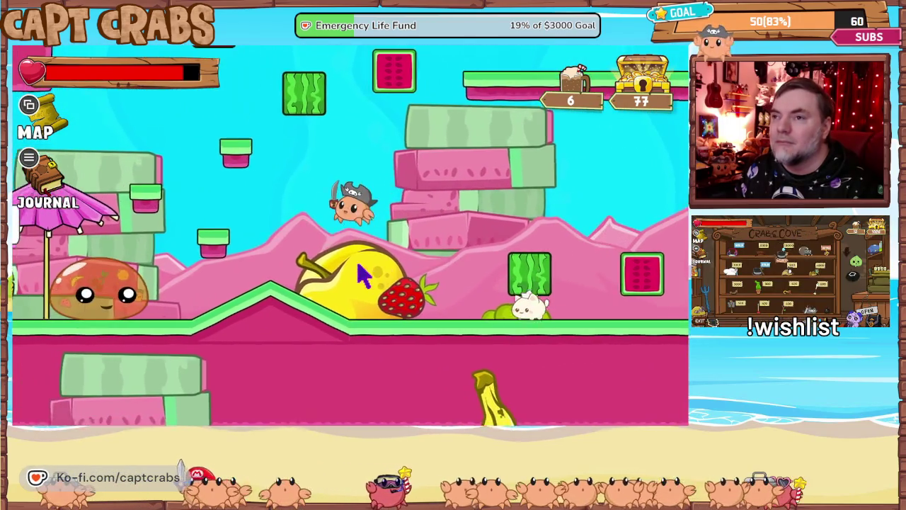
{"action": "key", "text": "Left"}
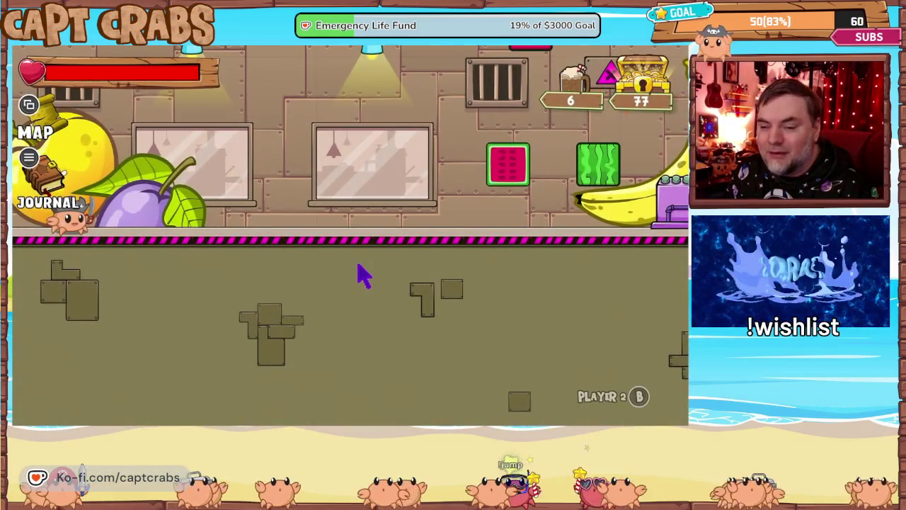
- Run the crab right through the factory, jumping to the higher platform, until the level ends
{"action": "key", "text": "Right"}
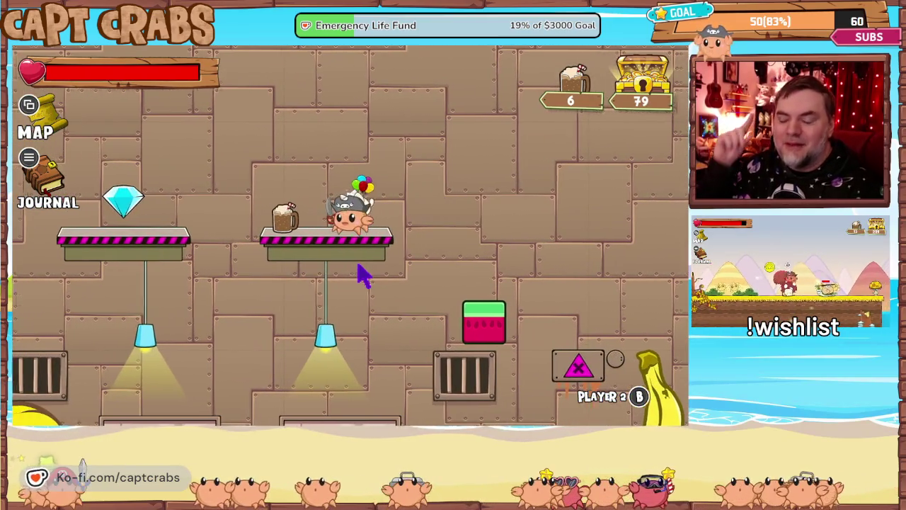
{"action": "key", "text": "Right"}
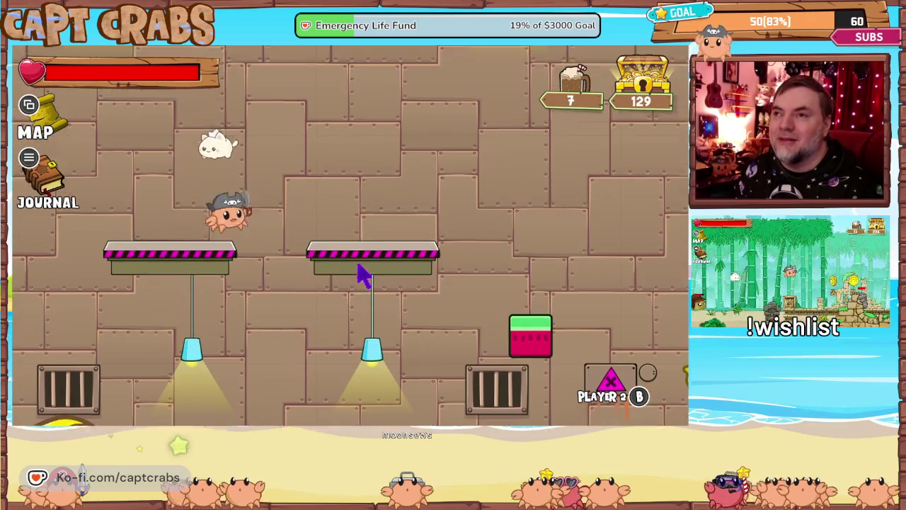
{"action": "key", "text": "space"}
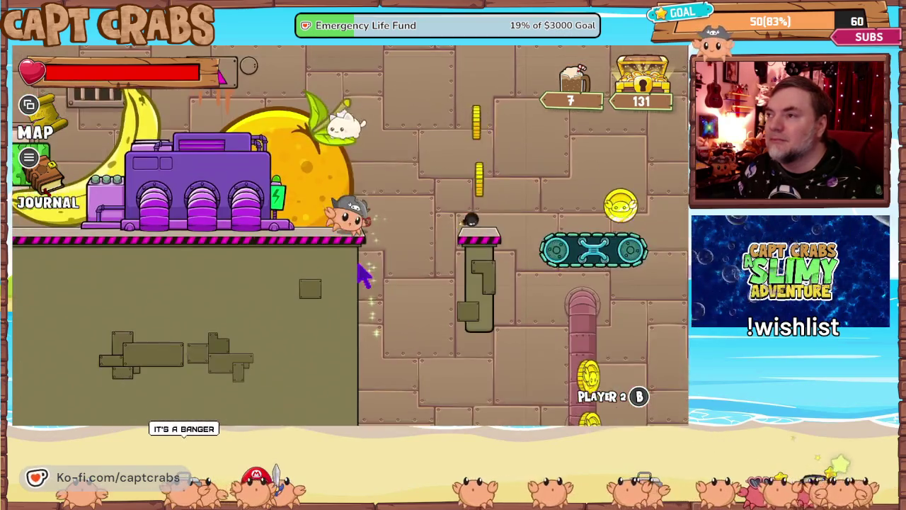
{"action": "key", "text": "d"}
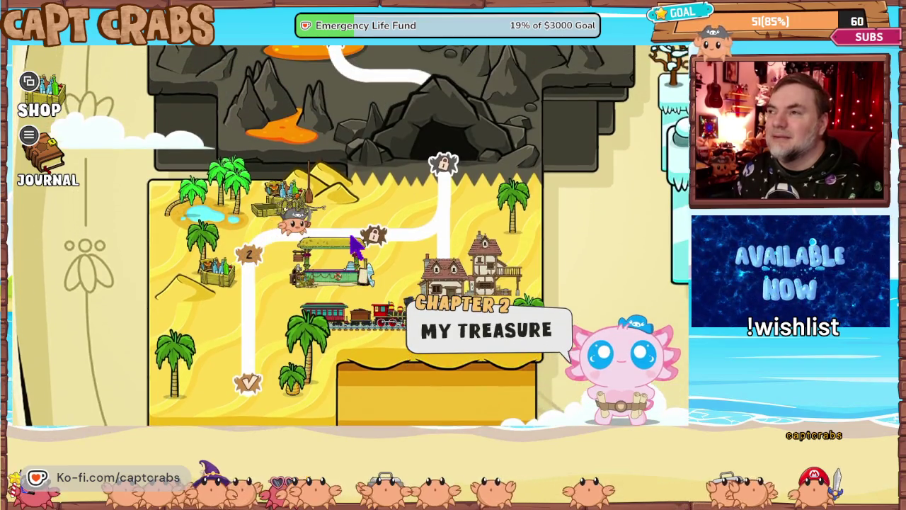
- Quit the test play using Exit Game on the pause journal's Options page
{"action": "key", "text": "Escape"}
{"action": "key", "text": "e"}
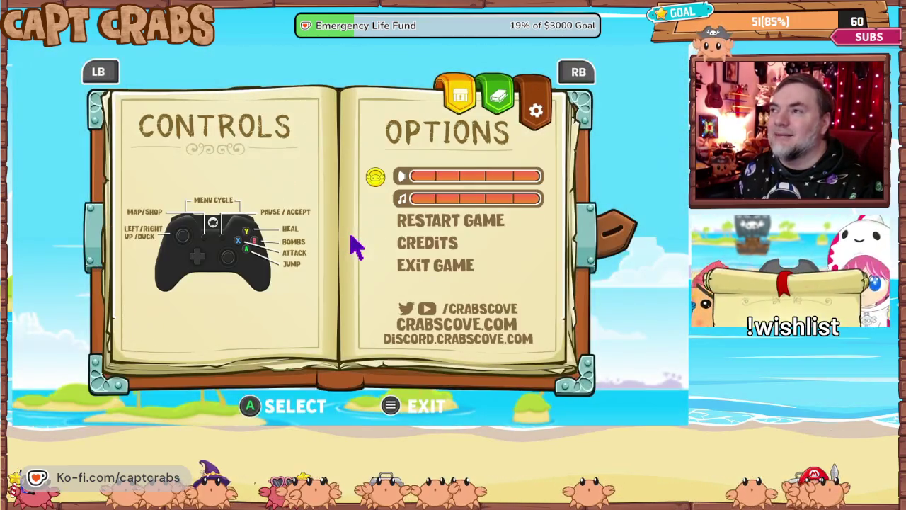
{"action": "key", "text": "Down"}
{"action": "key", "text": "Down"}
{"action": "key", "text": "Down"}
{"action": "key", "text": "Return"}
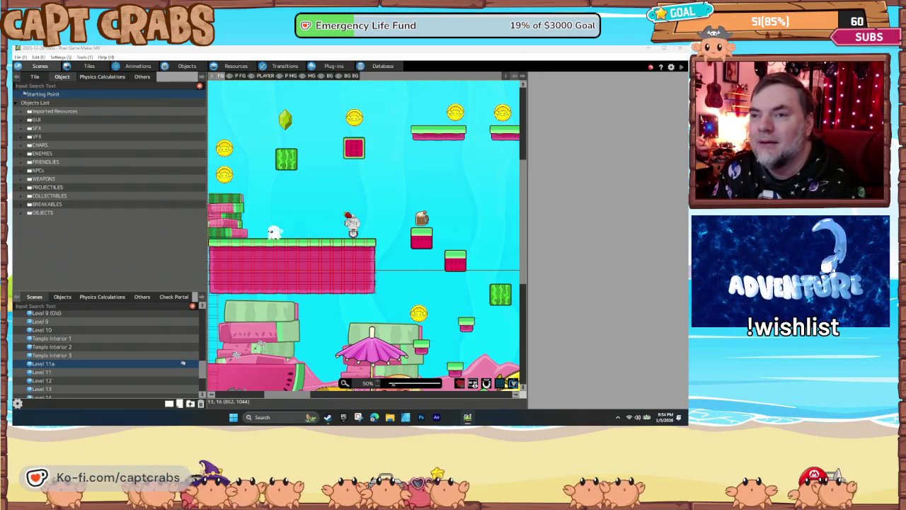
- Browse the Level 11 through Level 15 scenes in the Scenes list
{"action": "left_click", "coordinate": [82, 373]}
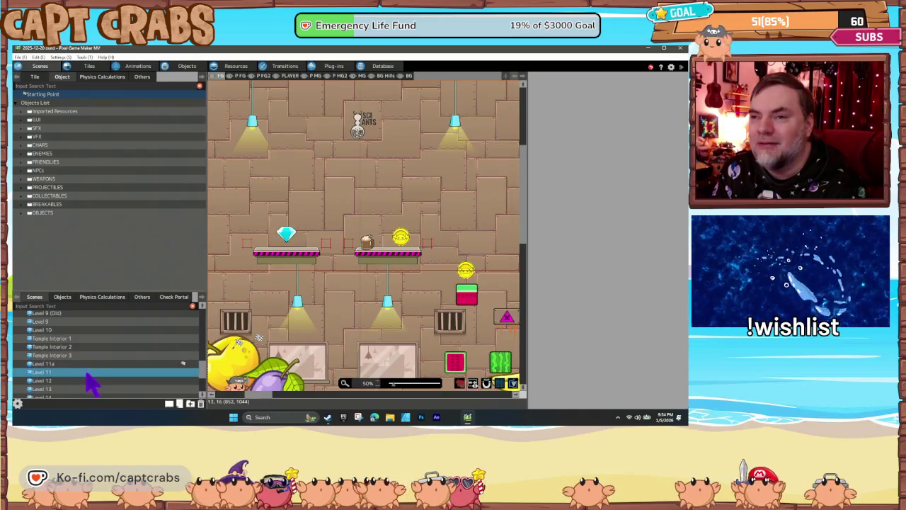
{"action": "left_click", "coordinate": [113, 380]}
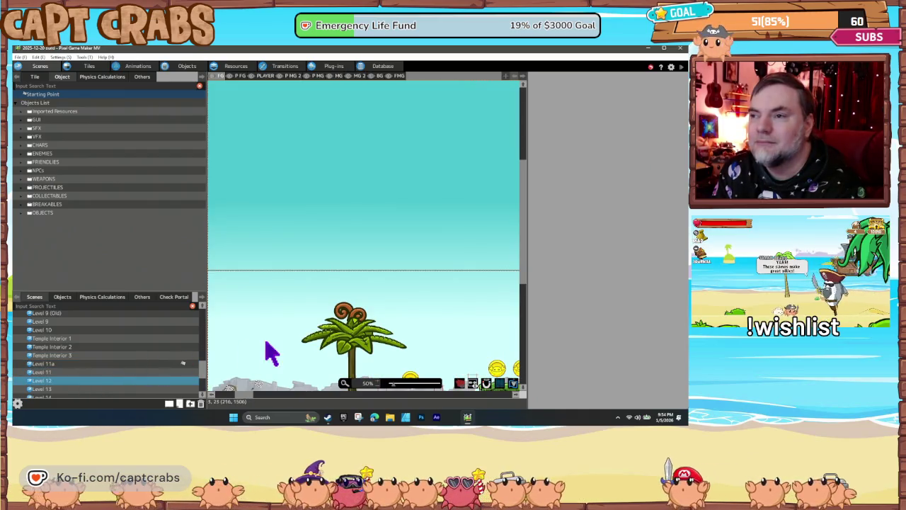
{"action": "scroll", "coordinate": [272, 351], "scroll_direction": "down", "scroll_amount": 5}
{"action": "scroll", "coordinate": [94, 365], "scroll_direction": "down", "scroll_amount": 1}
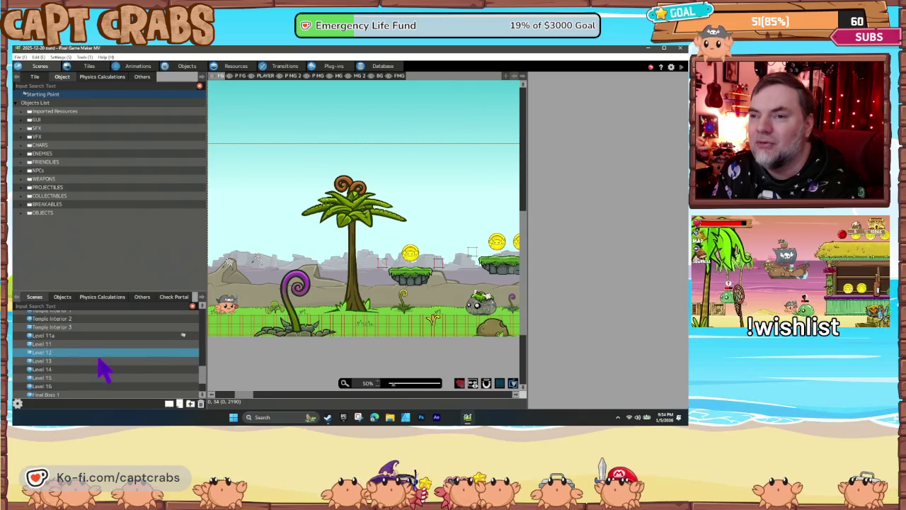
{"action": "left_click", "coordinate": [93, 360]}
{"action": "scroll", "coordinate": [273, 343], "scroll_direction": "down", "scroll_amount": 3}
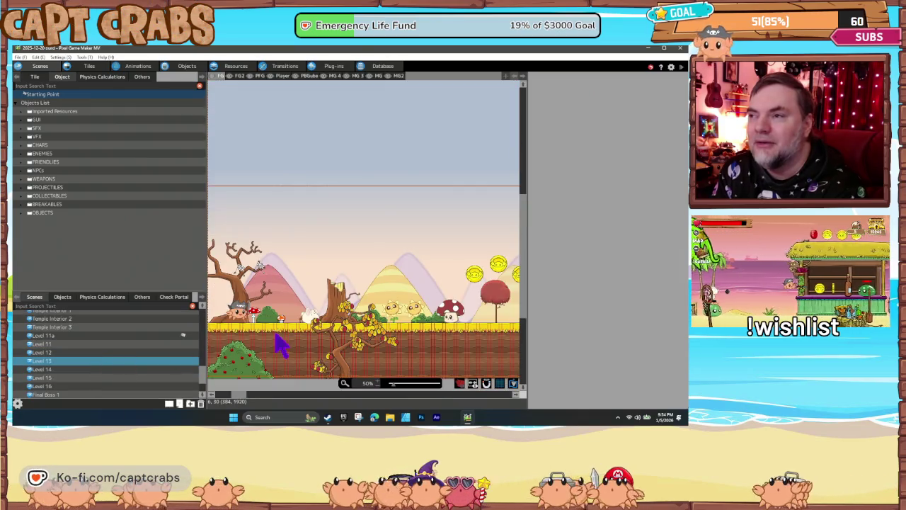
{"action": "left_click", "coordinate": [88, 370]}
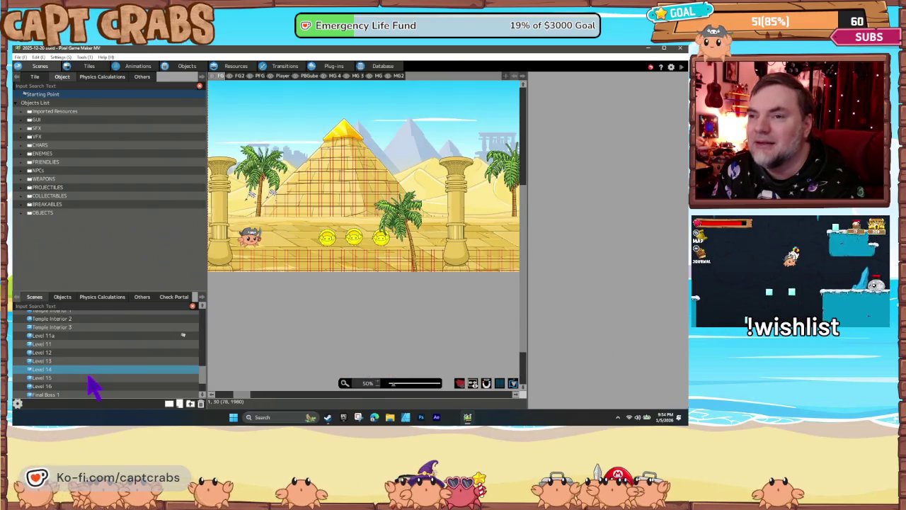
{"action": "left_click", "coordinate": [92, 377]}
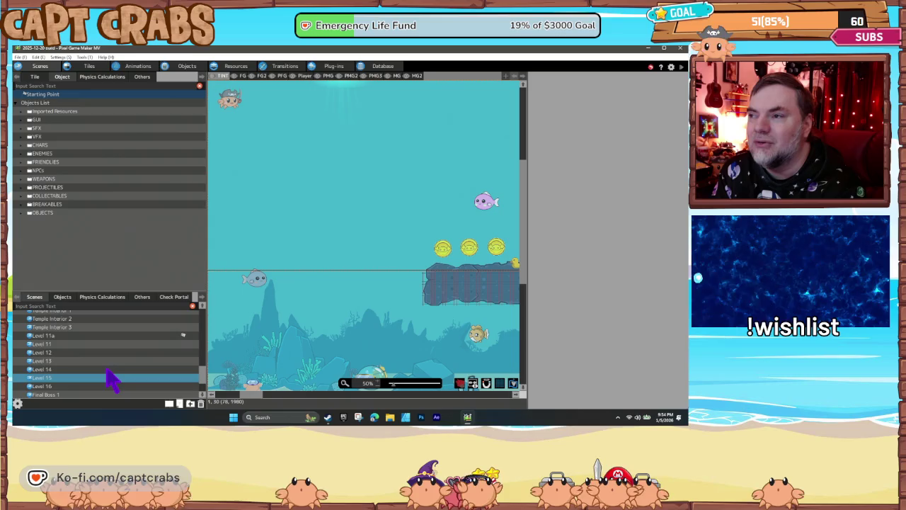
- Scroll back up past Level 9 and Level 7 to open Level 6 (Boss)
{"action": "scroll", "coordinate": [106, 379], "scroll_direction": "up", "scroll_amount": 4}
{"action": "scroll", "coordinate": [106, 379], "scroll_direction": "up", "scroll_amount": 1}
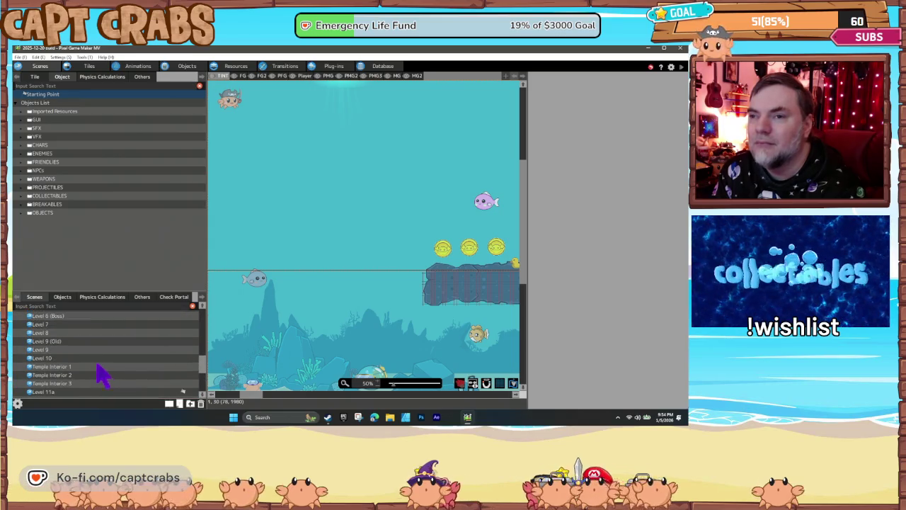
{"action": "left_click", "coordinate": [70, 350]}
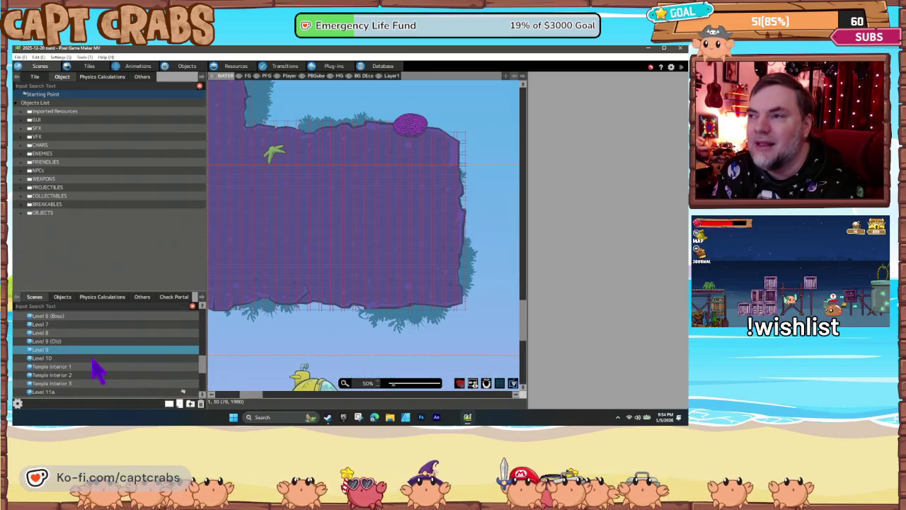
{"action": "scroll", "coordinate": [74, 362], "scroll_direction": "up", "scroll_amount": 2}
{"action": "left_click", "coordinate": [78, 346]}
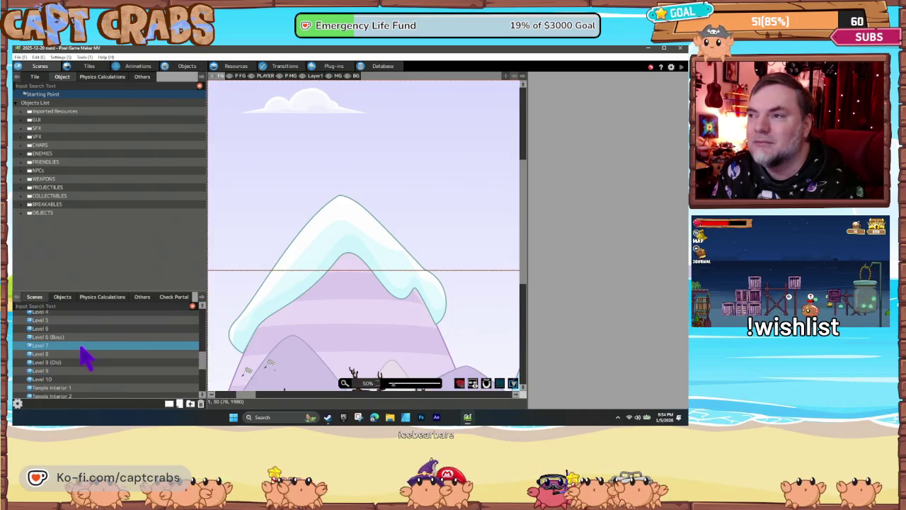
{"action": "left_click", "coordinate": [80, 338]}
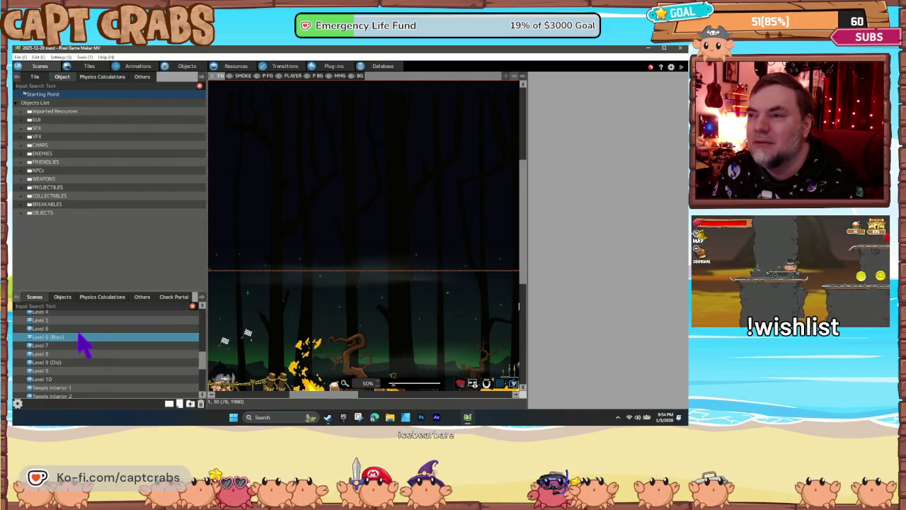
- Make Level 6 the start scene from its right-click menu
{"action": "right_click", "coordinate": [79, 329]}
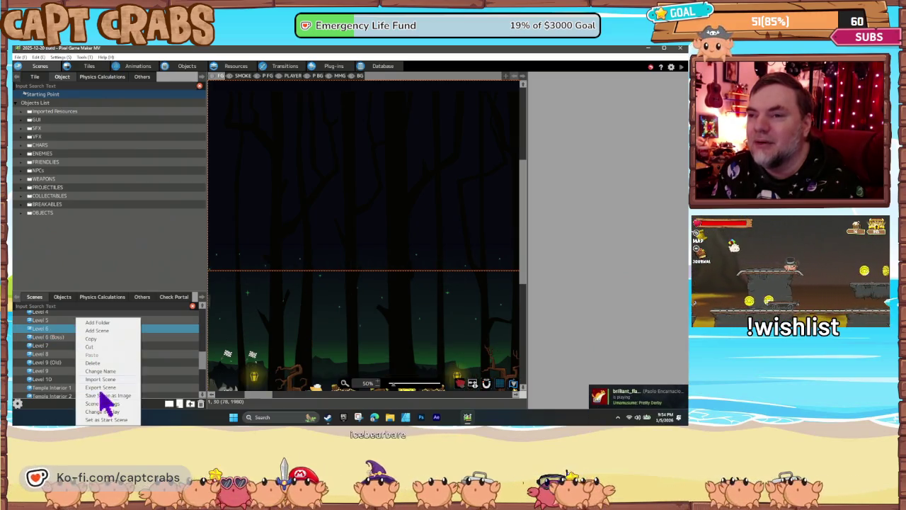
{"action": "left_click", "coordinate": [108, 420]}
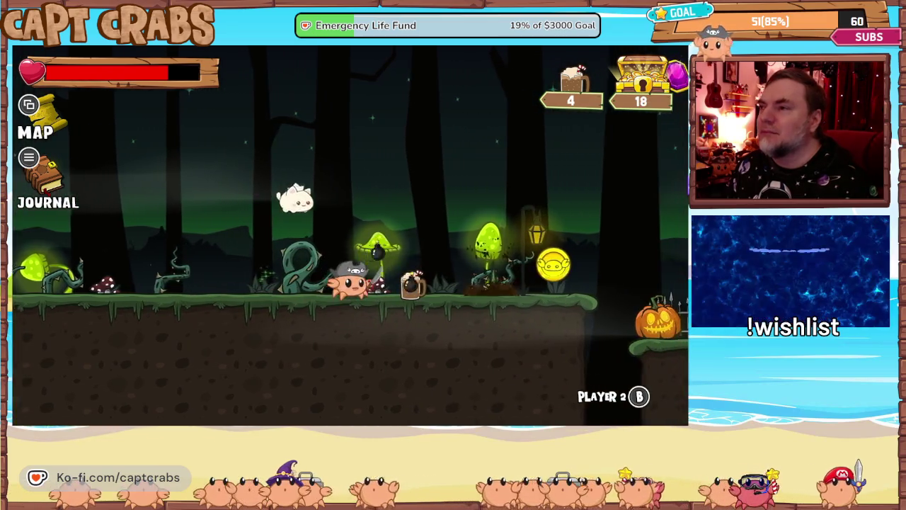
- Run the crab right into the graveyard, collecting coins and a gem, and repeatedly jump on the ghost
{"action": "key", "text": "Right"}
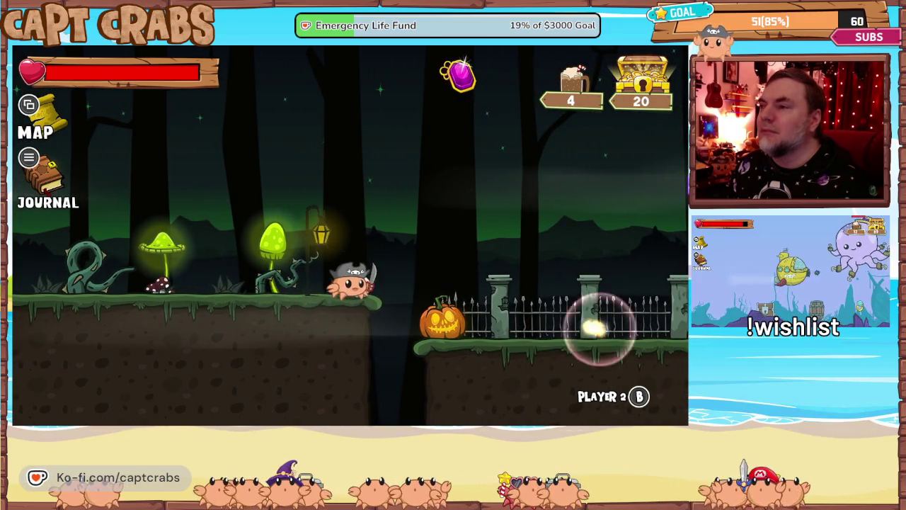
{"action": "key", "text": "Right"}
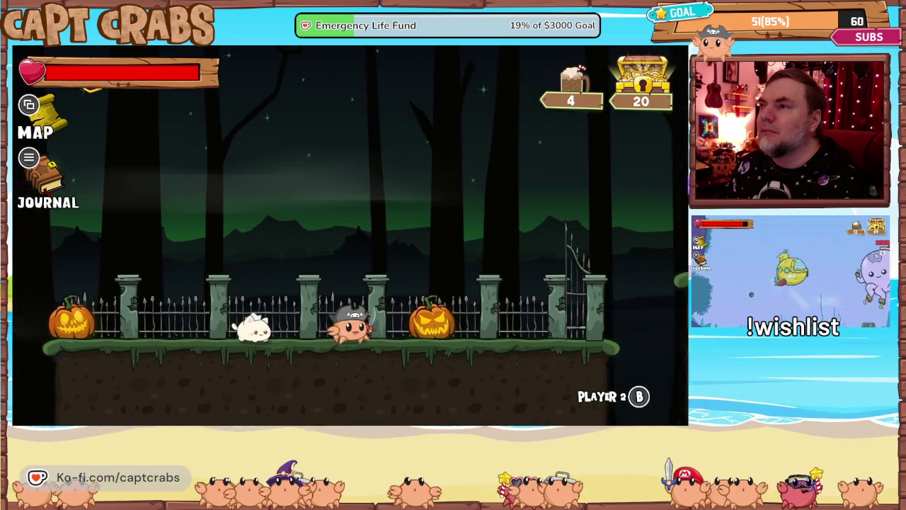
{"action": "key", "text": "Right"}
{"action": "key", "text": "space"}
{"action": "key", "text": "Left"}
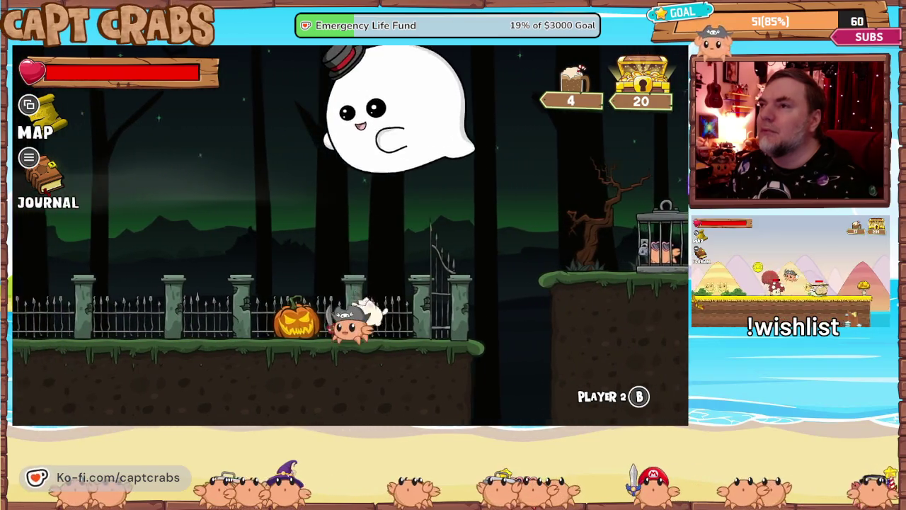
{"action": "key", "text": "Left"}
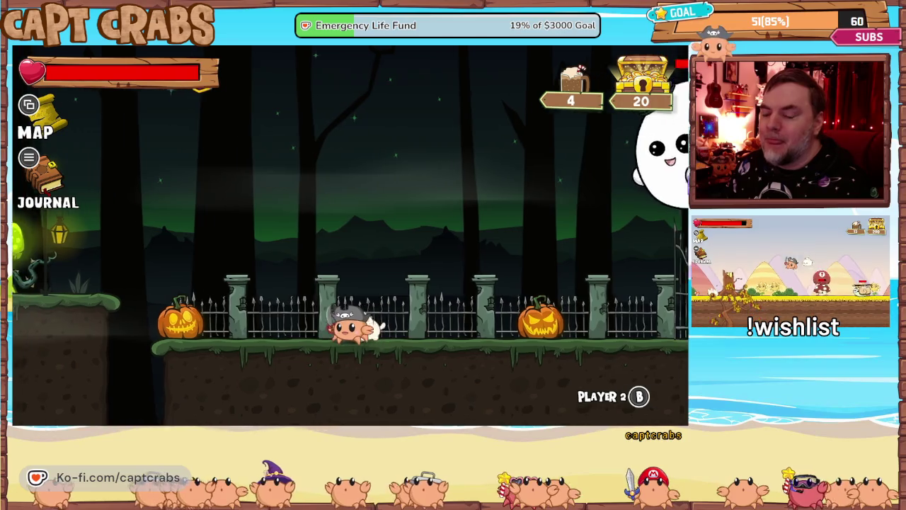
{"action": "key", "text": "Right"}
{"action": "key", "text": "space"}
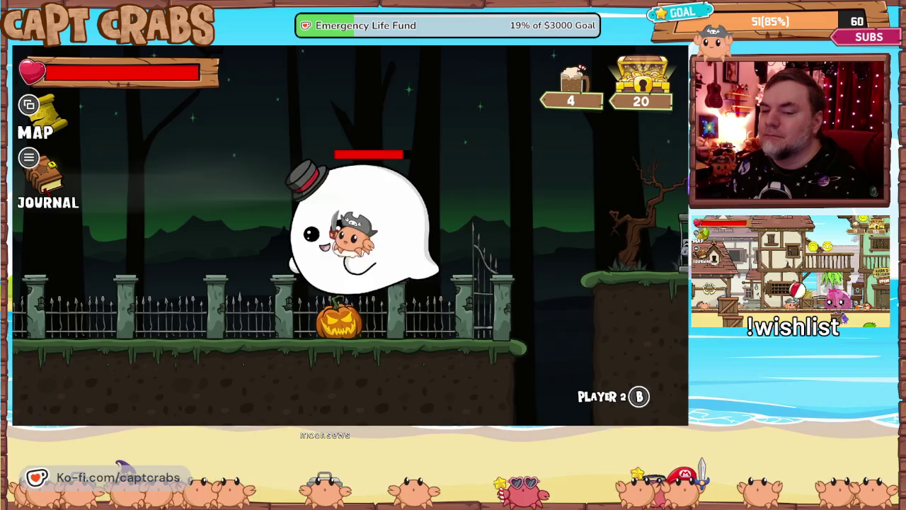
{"action": "key", "text": "Left"}
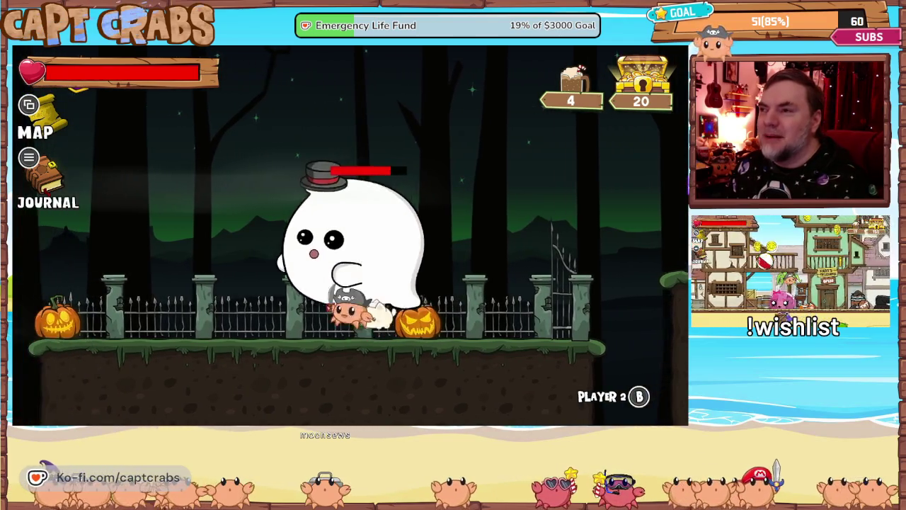
{"action": "key", "text": "space"}
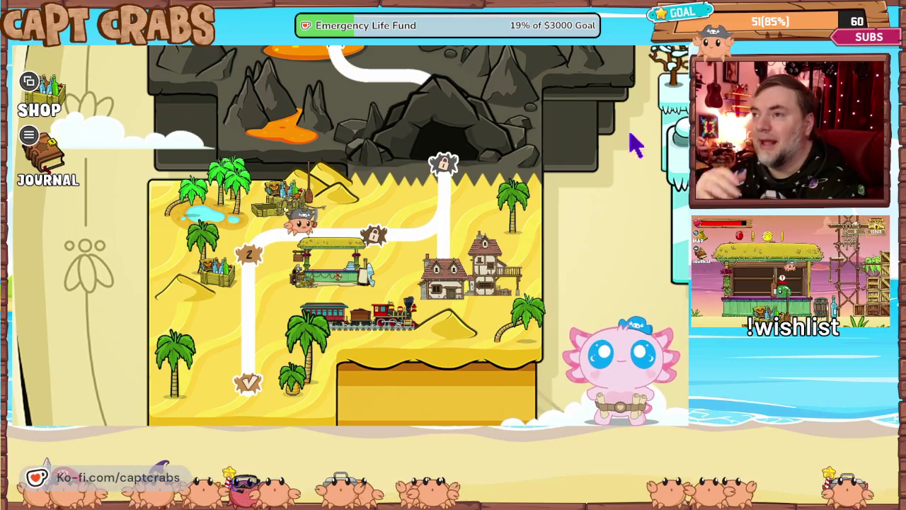
- Enter the next level from the world map, then choose Exit Game on the journal's Options page
{"action": "left_click", "coordinate": [400, 185]}
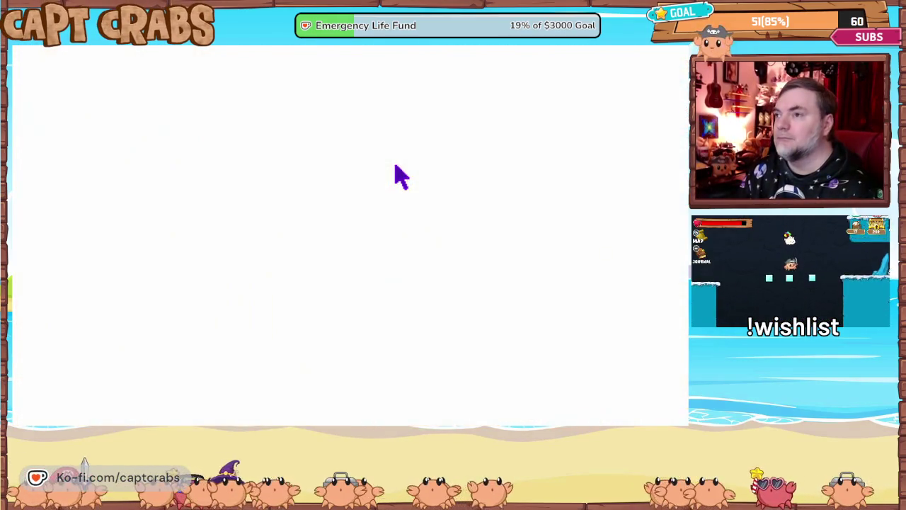
{"action": "key", "text": "Escape"}
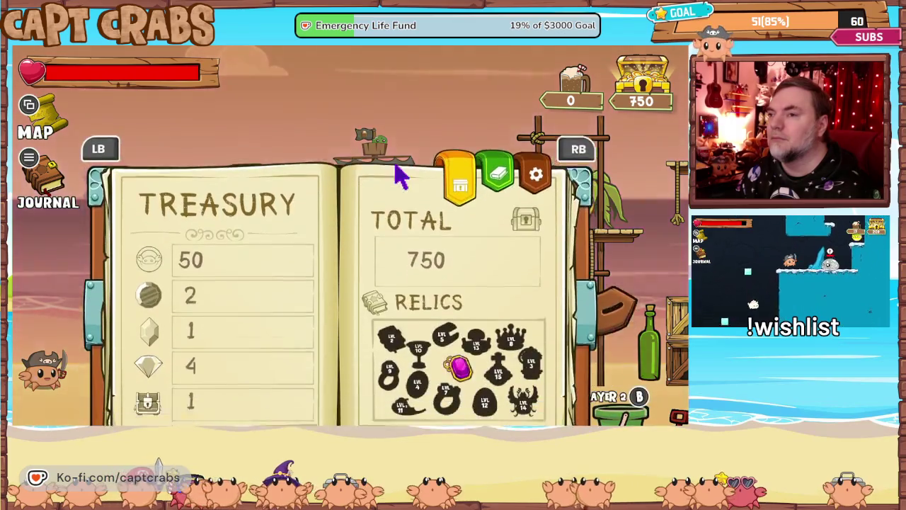
{"action": "key", "text": "q"}
{"action": "key", "text": "Down"}
{"action": "key", "text": "Down"}
{"action": "key", "text": "Down"}
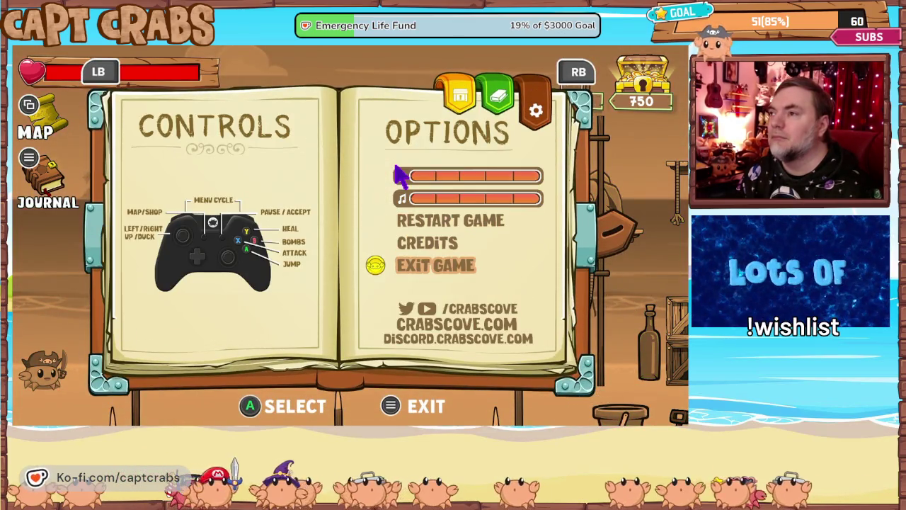
{"action": "key", "text": "Return"}
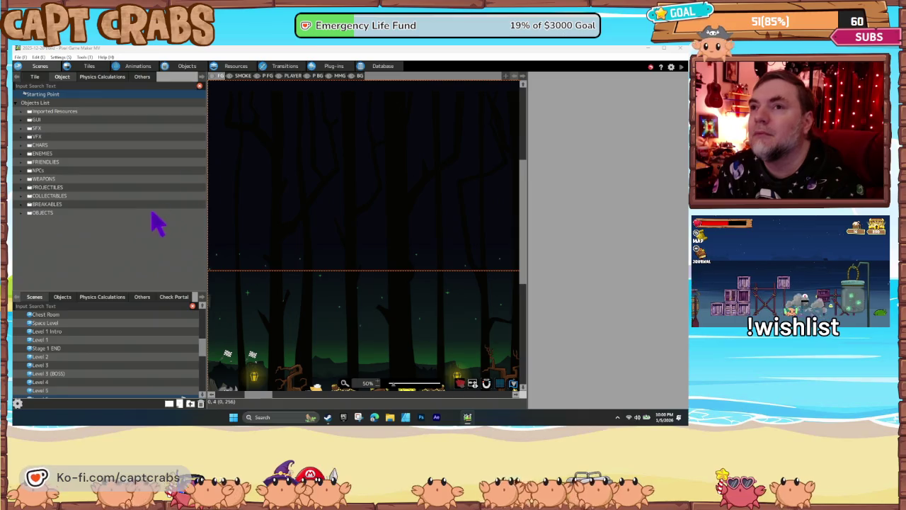
- Open the Rootbeer object in COLLECTABLES and review the Store IT state's variable change
{"action": "left_click", "coordinate": [188, 68]}
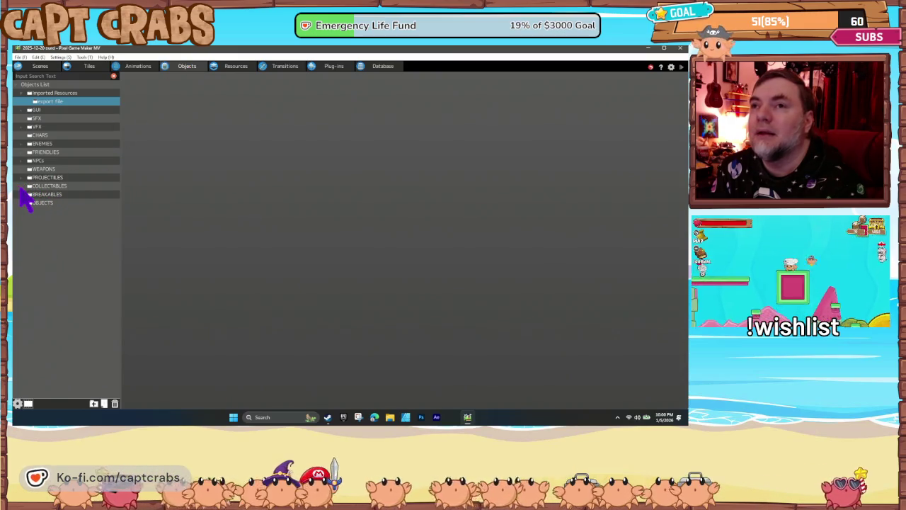
{"action": "left_click", "coordinate": [25, 187]}
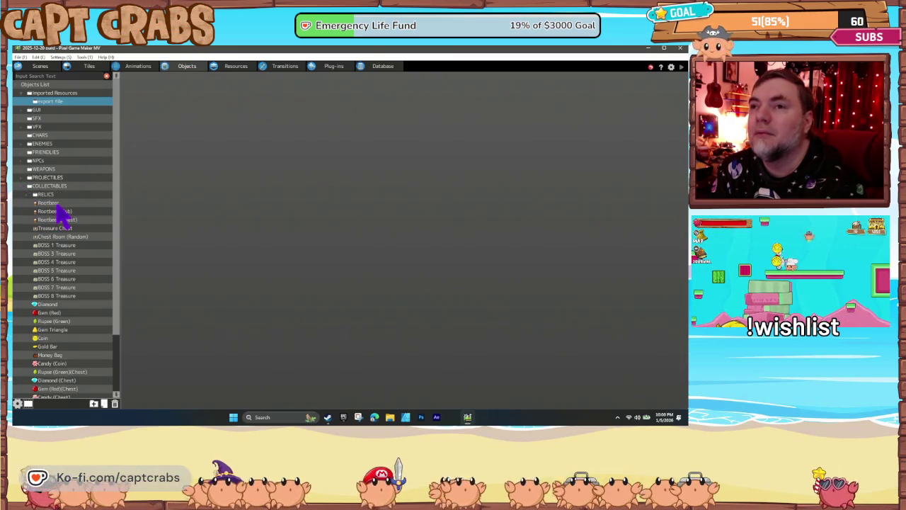
{"action": "left_click", "coordinate": [59, 204]}
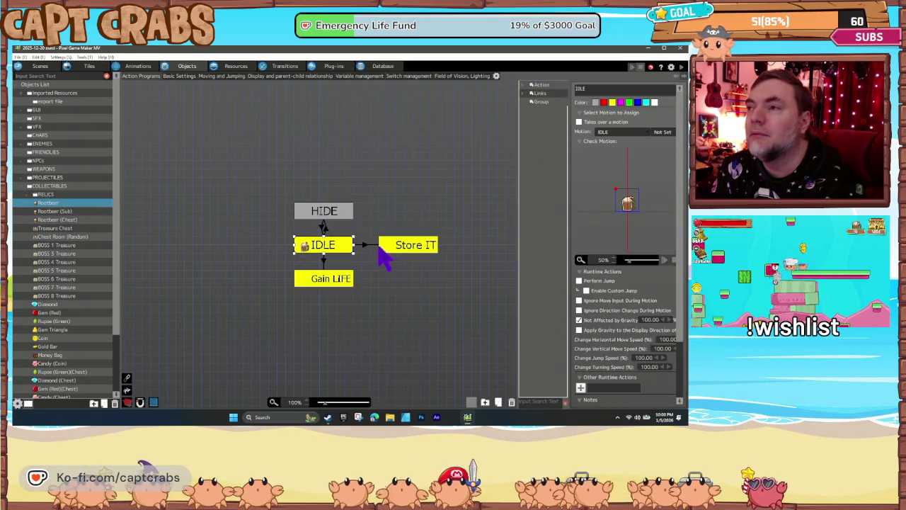
{"action": "left_click", "coordinate": [368, 248]}
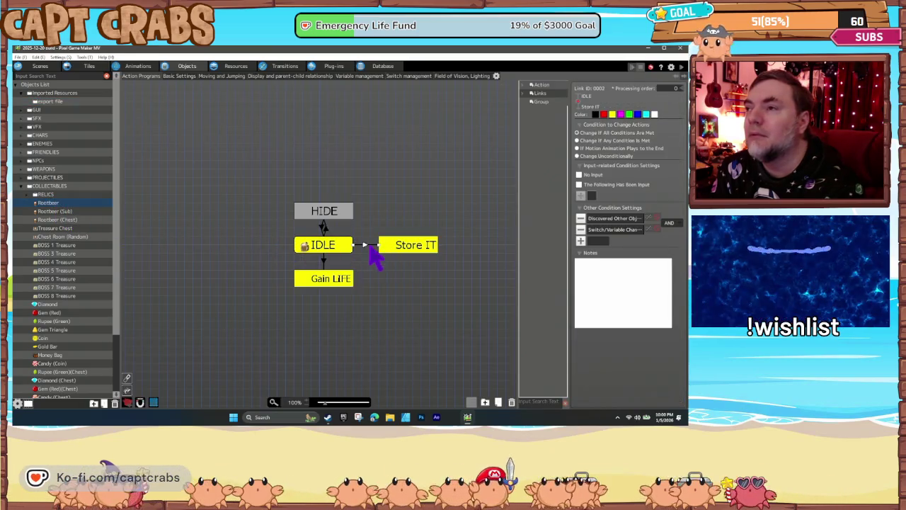
{"action": "left_click", "coordinate": [423, 259]}
{"action": "scroll", "coordinate": [623, 347], "scroll_direction": "down", "scroll_amount": 2}
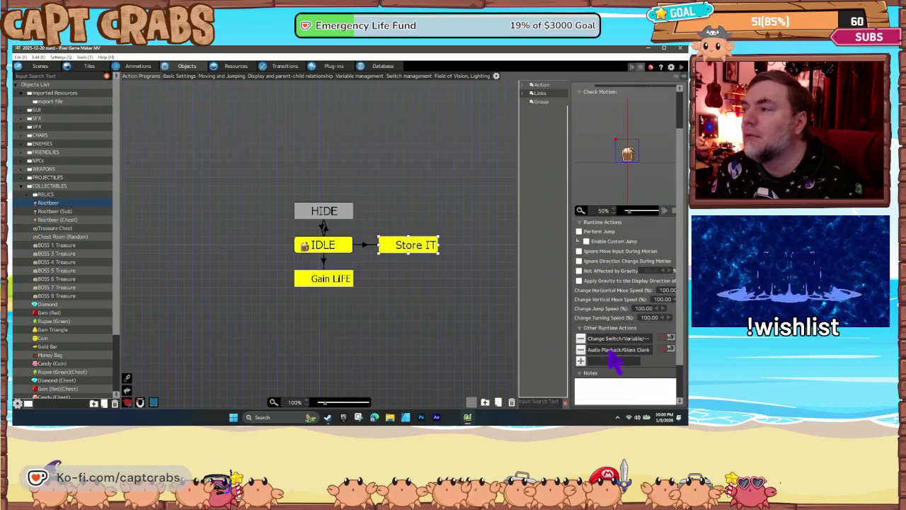
{"action": "double_click", "coordinate": [615, 339]}
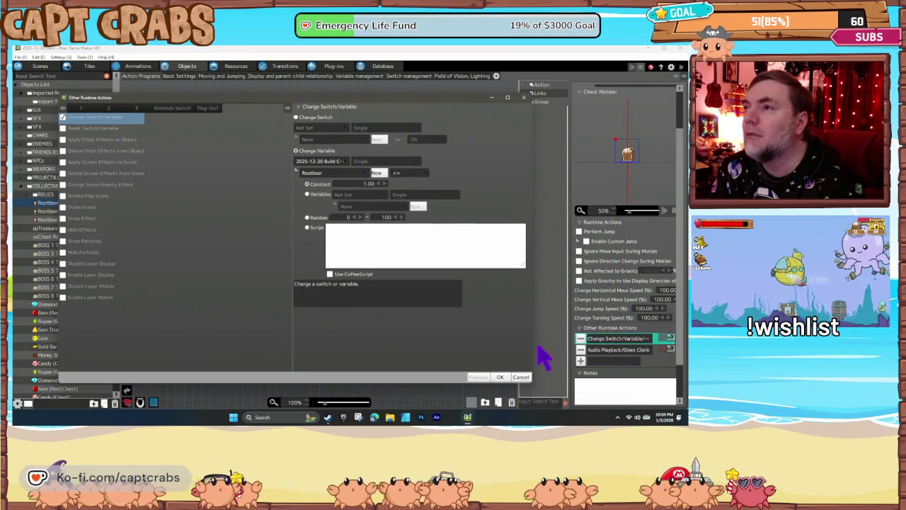
{"action": "left_click", "coordinate": [521, 377]}
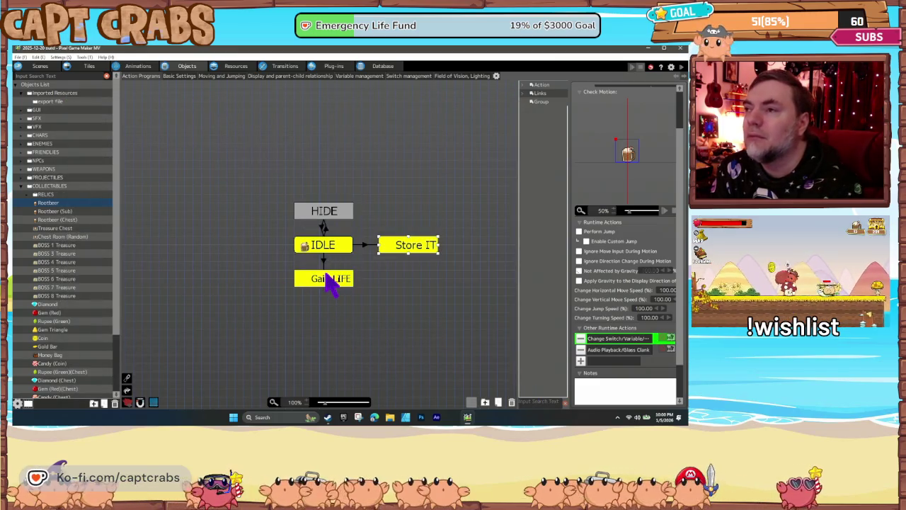
- Review the Gain LIFE state's variable changes and the HEAL action on Capt Crabs without editing
{"action": "left_click", "coordinate": [328, 279]}
{"action": "double_click", "coordinate": [609, 350]}
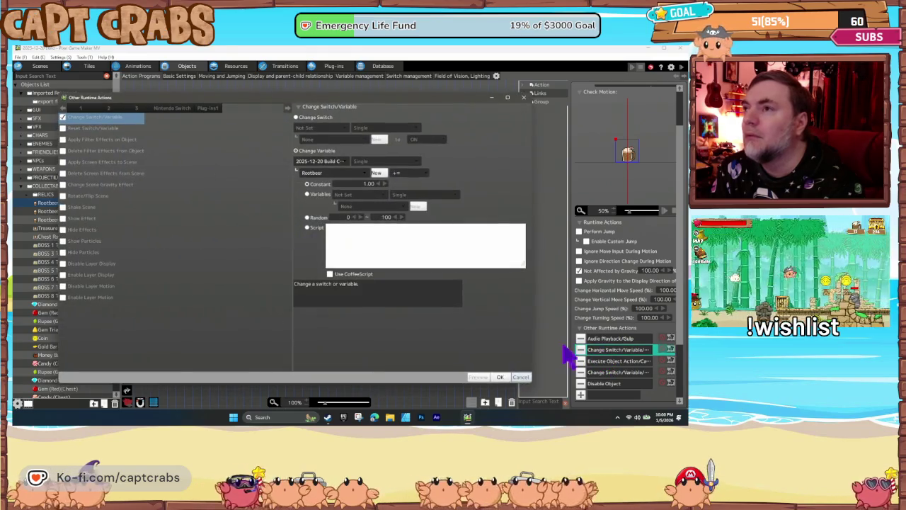
{"action": "left_click", "coordinate": [521, 377]}
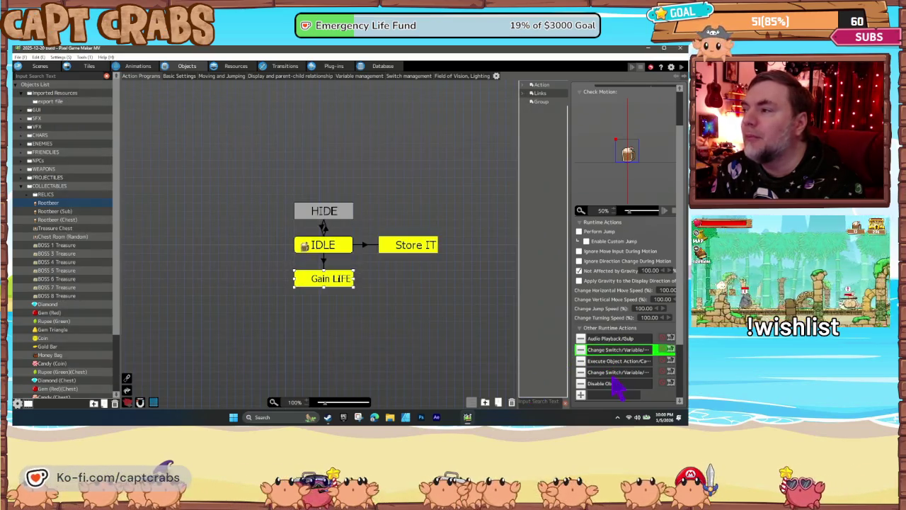
{"action": "double_click", "coordinate": [613, 373]}
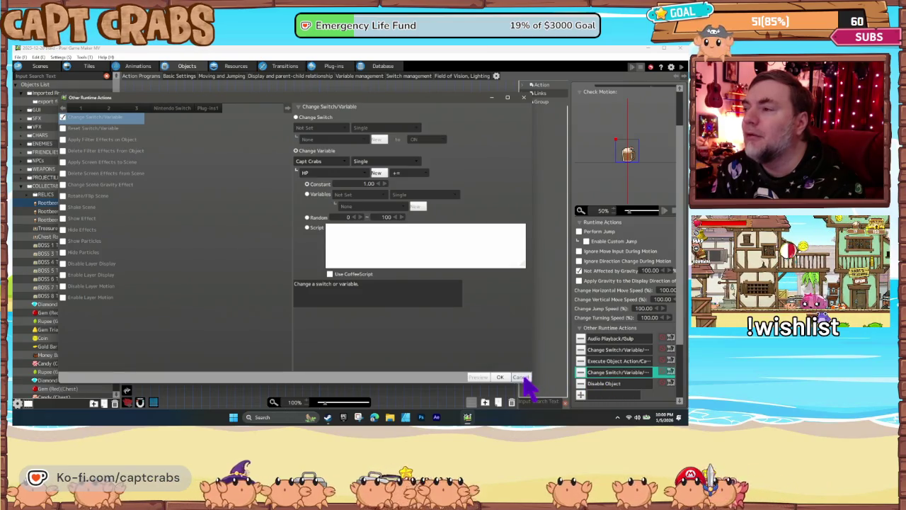
{"action": "left_click", "coordinate": [521, 377]}
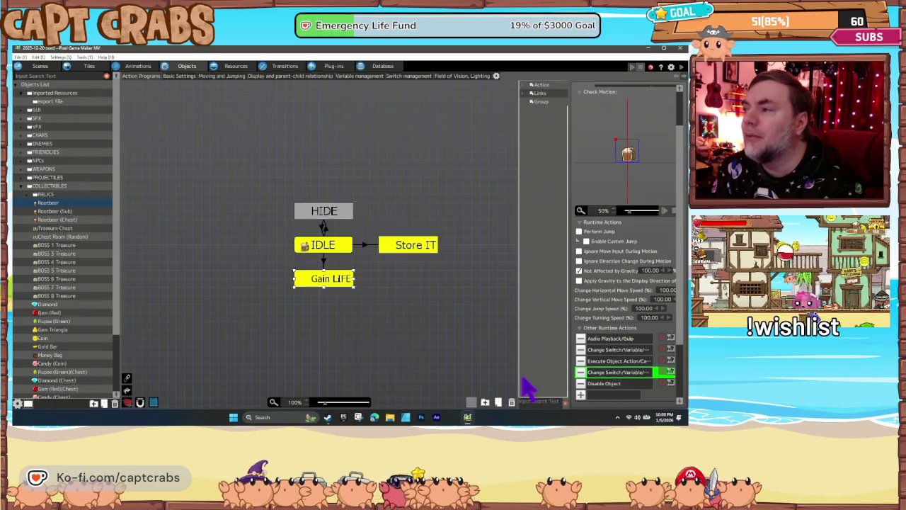
{"action": "double_click", "coordinate": [600, 362]}
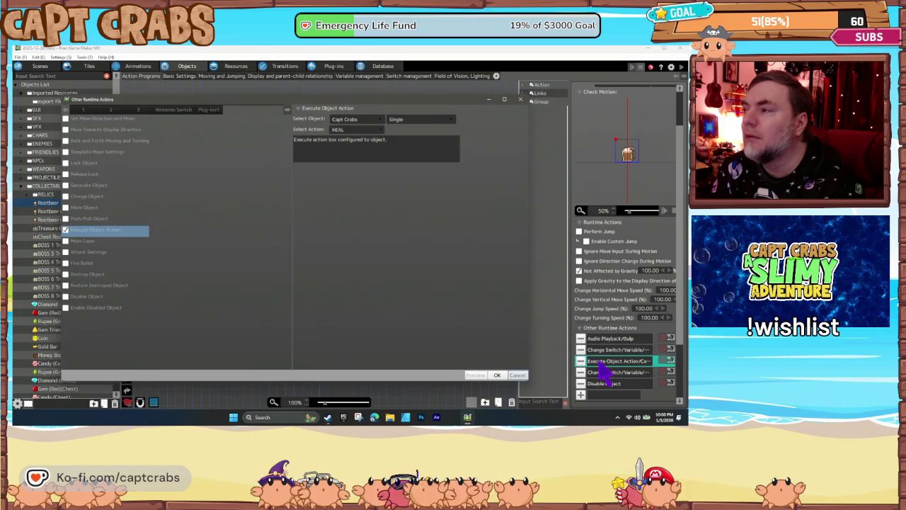
{"action": "left_click", "coordinate": [521, 377]}
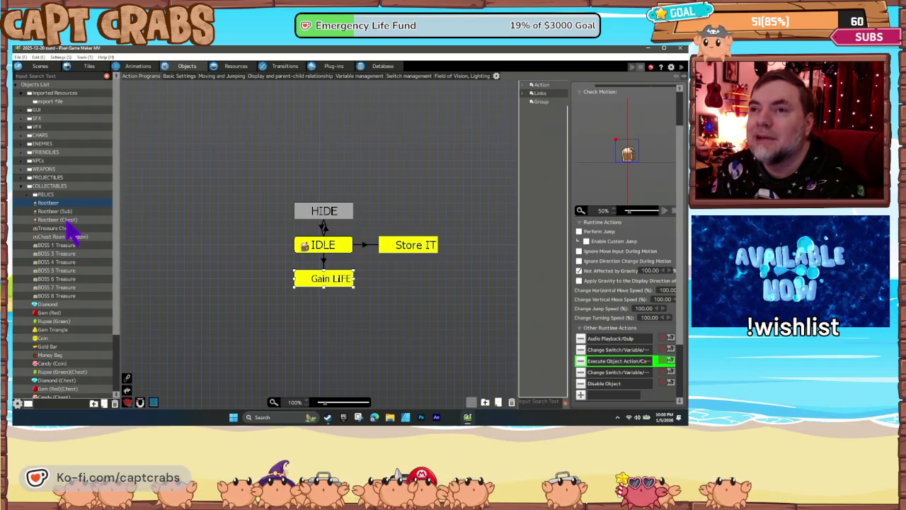
- Open Rootbeer (Chest) and inspect its Gain LIFE switch/variable change action
{"action": "left_click", "coordinate": [64, 213]}
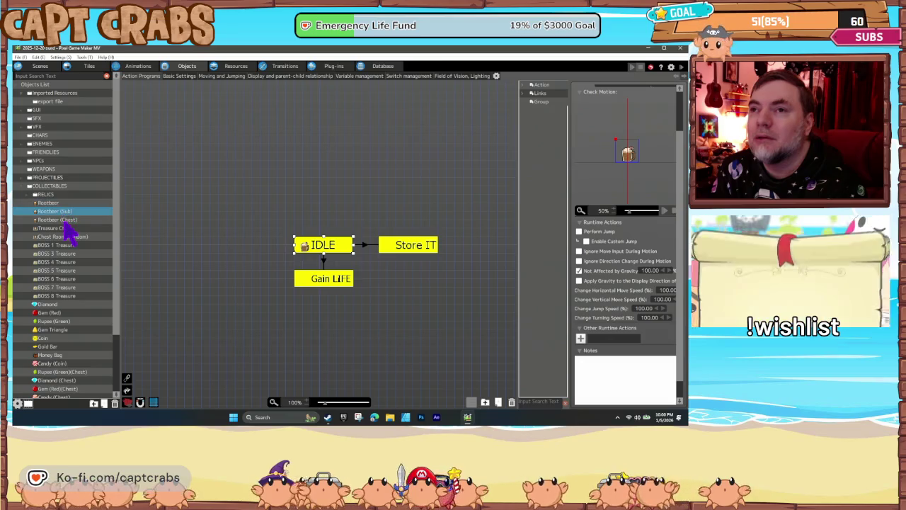
{"action": "left_click", "coordinate": [63, 220]}
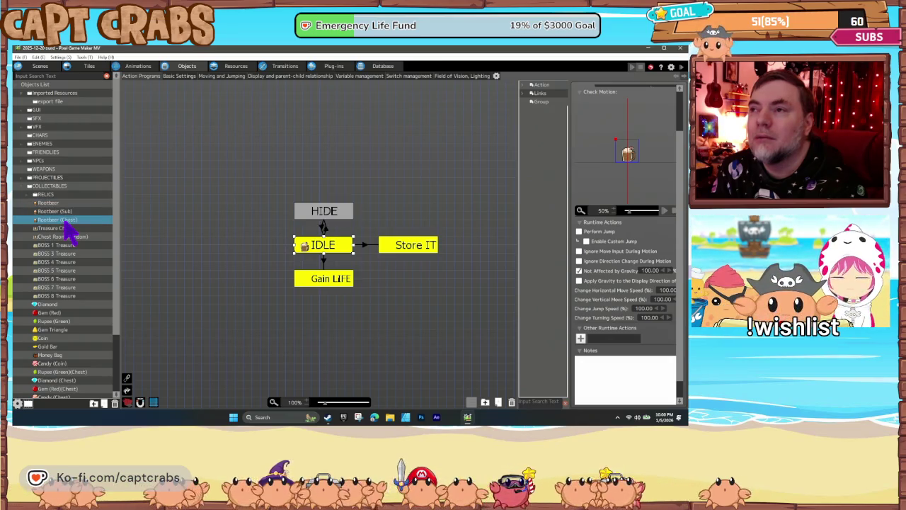
{"action": "left_click", "coordinate": [323, 279]}
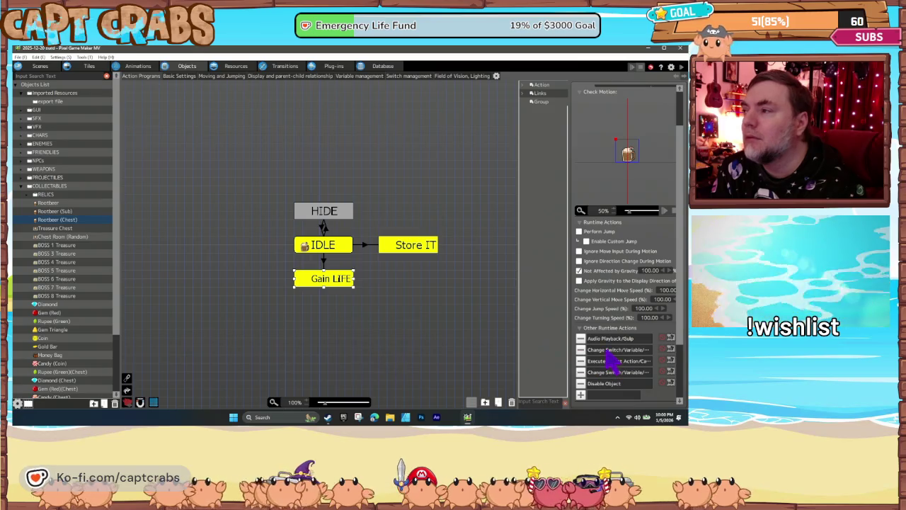
{"action": "double_click", "coordinate": [609, 350]}
{"action": "left_click", "coordinate": [521, 377]}
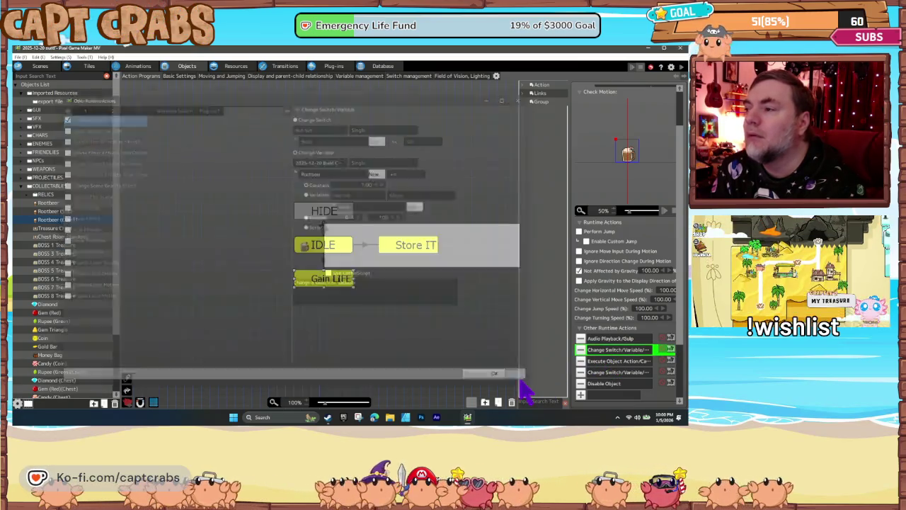
- In Rootbeer (Sub), inspect the Gain LIFE actions adding 1 to Rootbeer and changing Crab Sub HP
{"action": "left_click", "coordinate": [55, 213]}
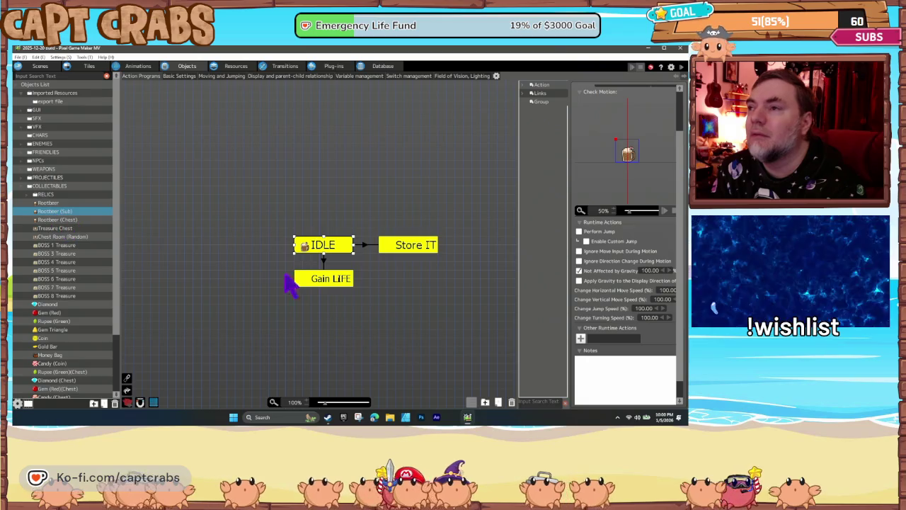
{"action": "left_click", "coordinate": [316, 283]}
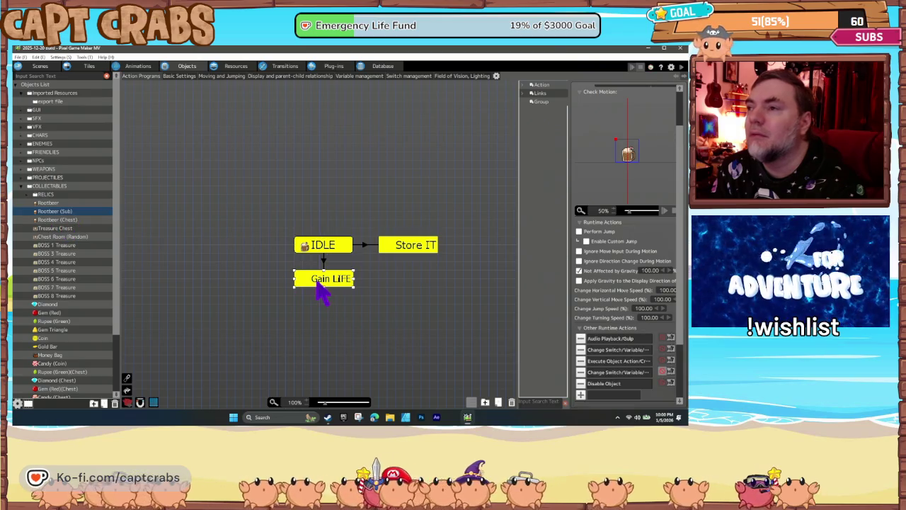
{"action": "double_click", "coordinate": [608, 351]}
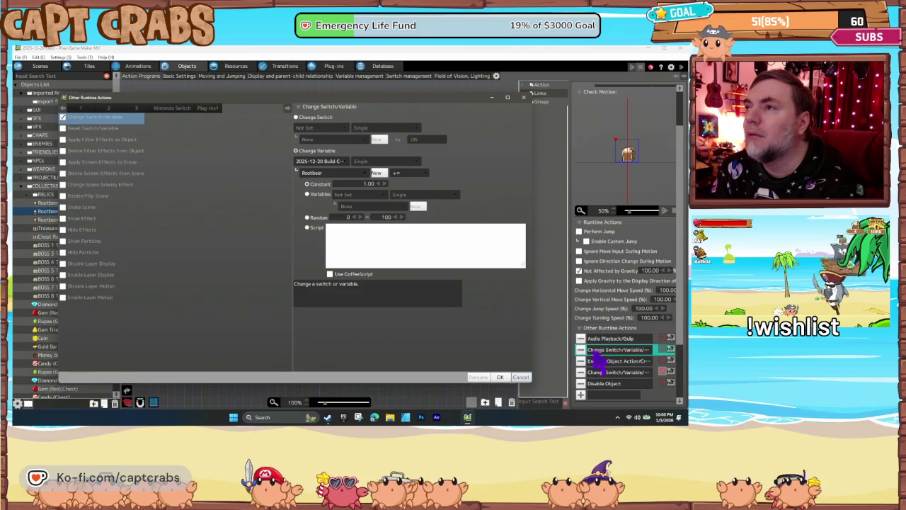
{"action": "left_click", "coordinate": [520, 376]}
{"action": "left_click", "coordinate": [606, 373]}
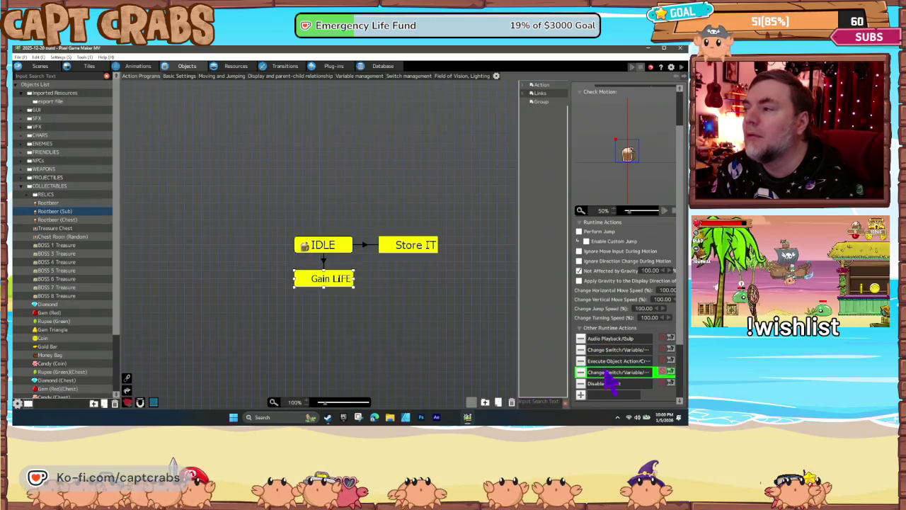
{"action": "double_click", "coordinate": [607, 373]}
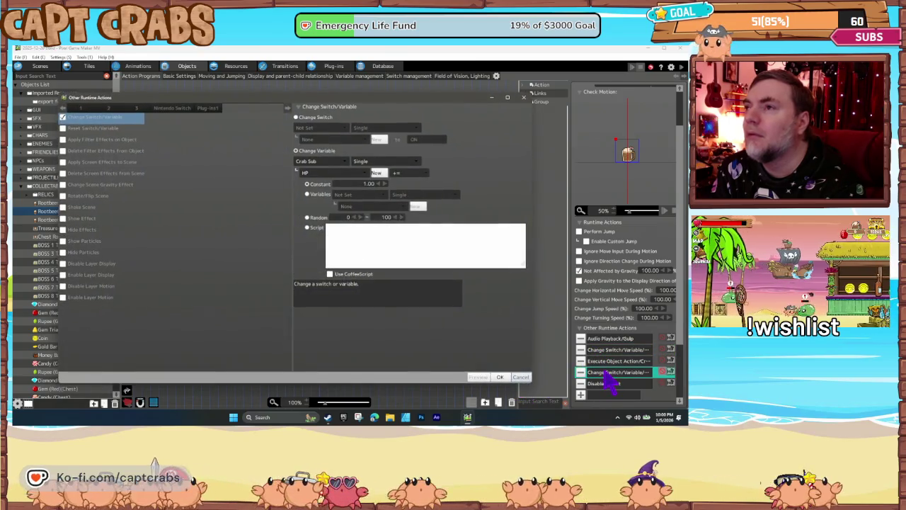
{"action": "left_click", "coordinate": [521, 377]}
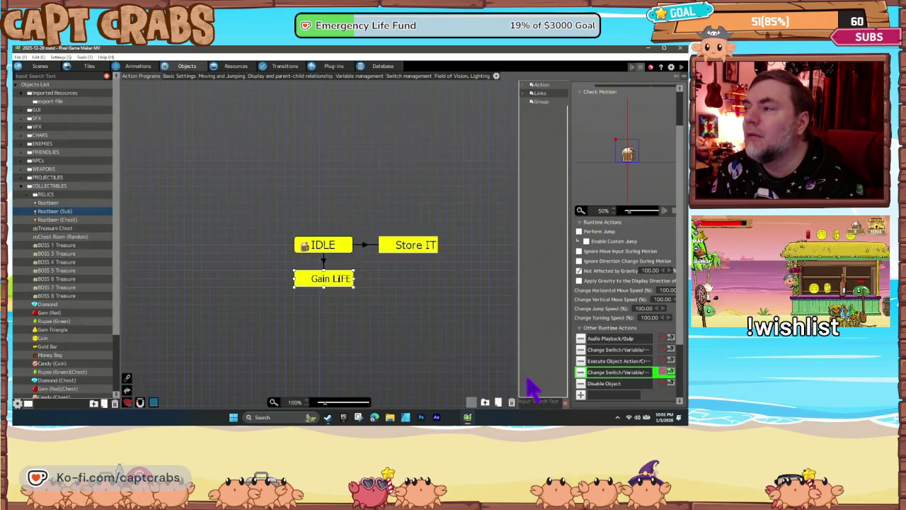
- Deselect the Gain LIFE state and expand the RELICS folder in the object list
{"action": "left_click", "coordinate": [343, 305]}
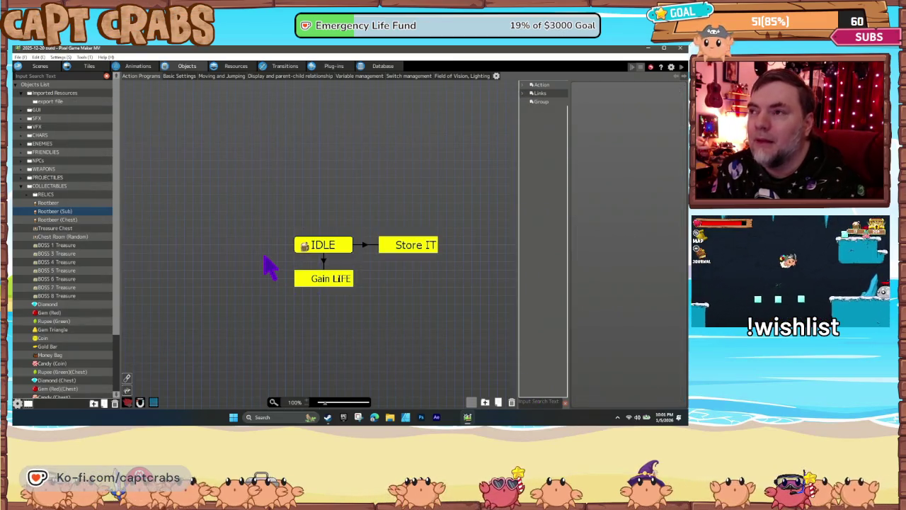
{"action": "left_click", "coordinate": [327, 285]}
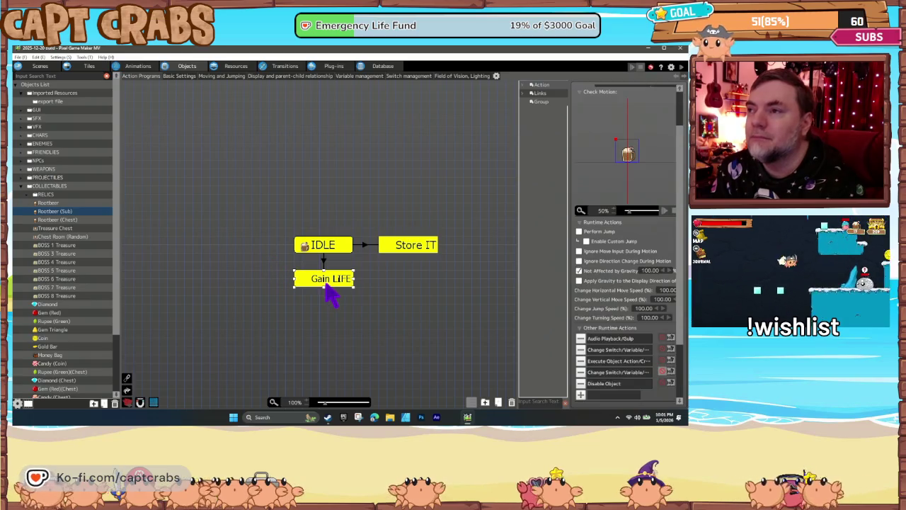
{"action": "left_click", "coordinate": [251, 283]}
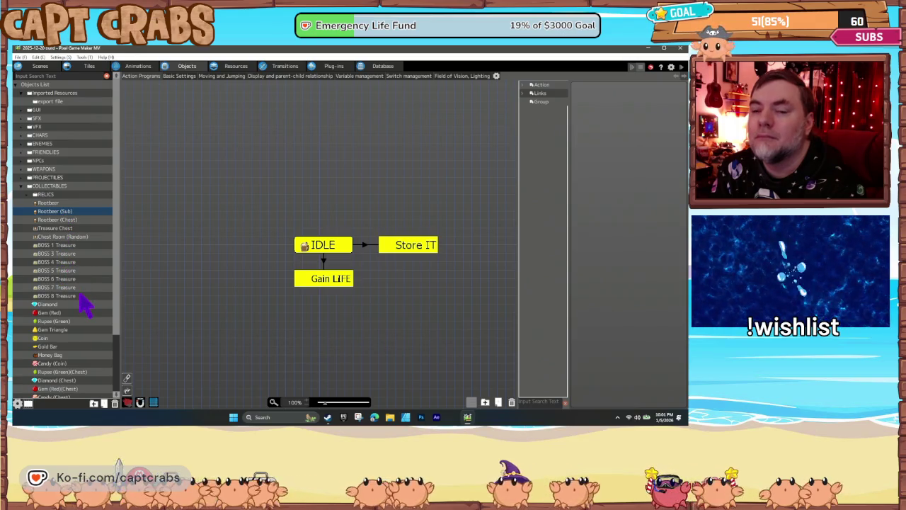
{"action": "scroll", "coordinate": [81, 303], "scroll_direction": "down", "scroll_amount": 2}
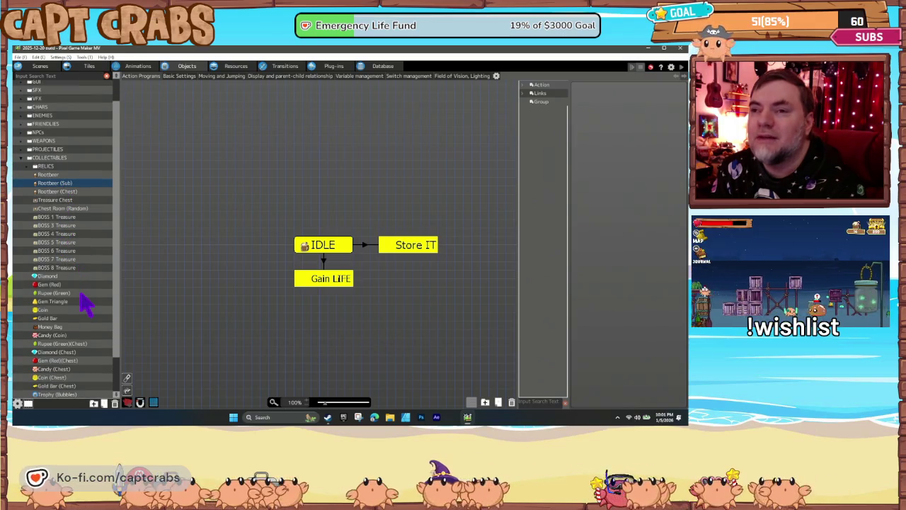
{"action": "scroll", "coordinate": [81, 303], "scroll_direction": "down", "scroll_amount": 2}
{"action": "scroll", "coordinate": [81, 303], "scroll_direction": "down", "scroll_amount": 1}
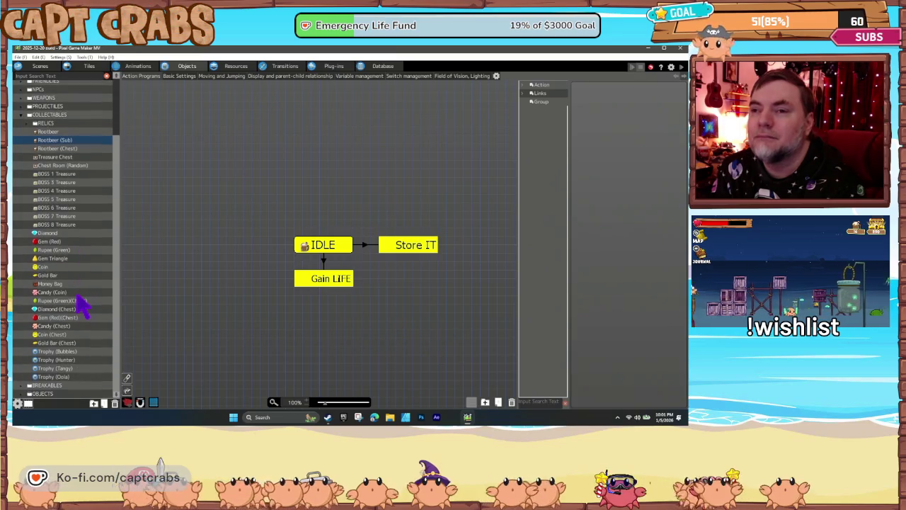
{"action": "scroll", "coordinate": [82, 303], "scroll_direction": "up", "scroll_amount": 5}
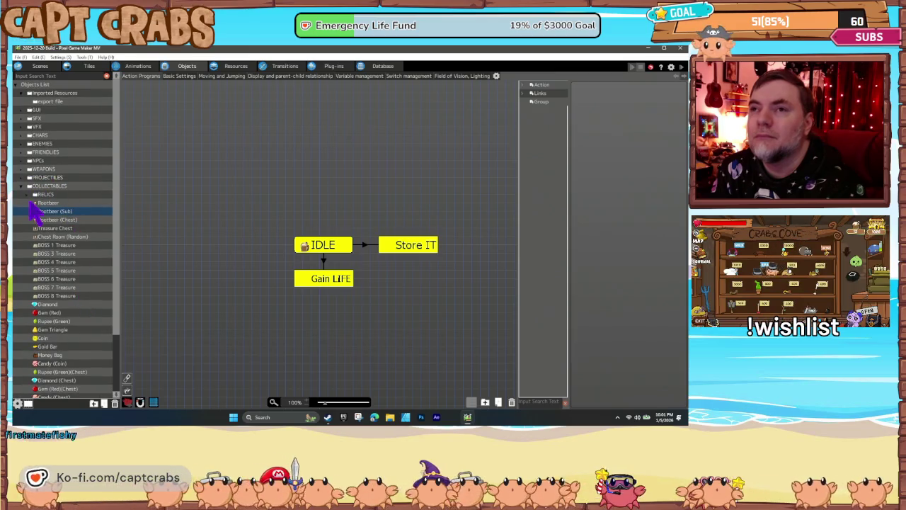
{"action": "left_click", "coordinate": [29, 197]}
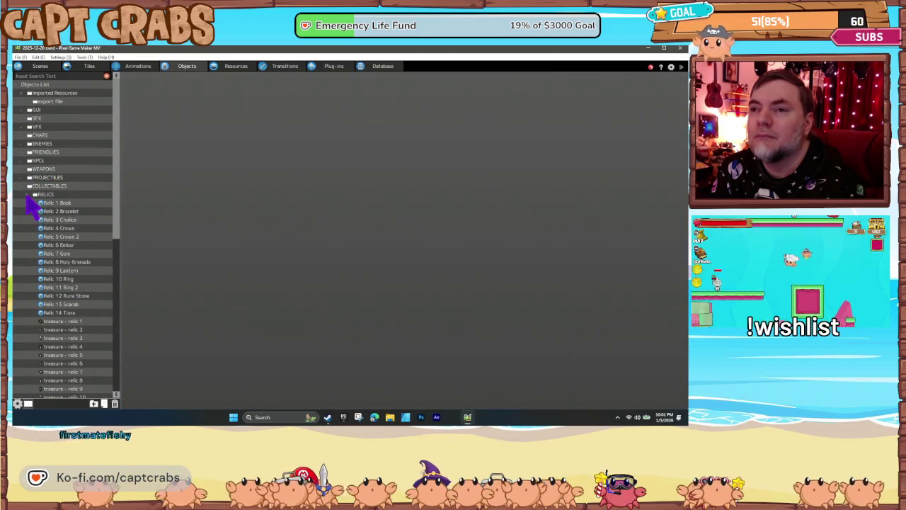
- Fold up the RELICS and COLLECTABLES folders, then save with Ctrl+S
{"action": "left_click", "coordinate": [30, 195]}
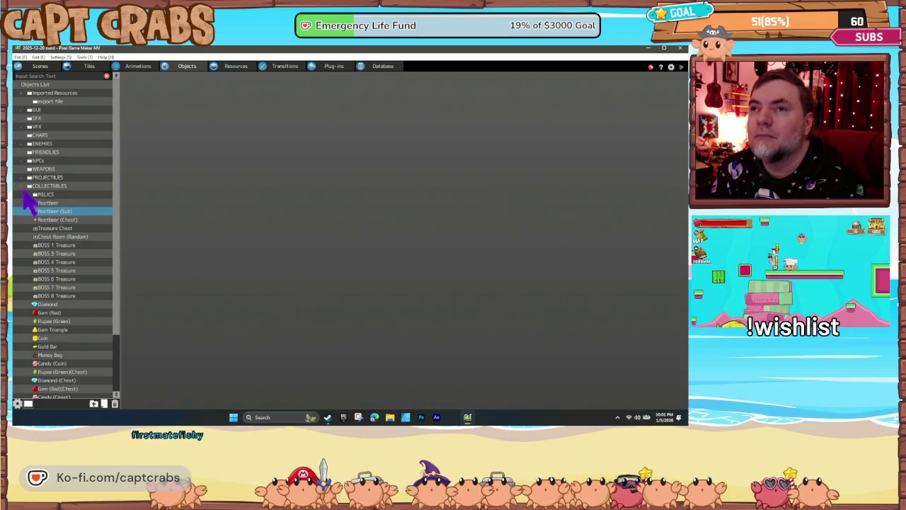
{"action": "left_click", "coordinate": [23, 186]}
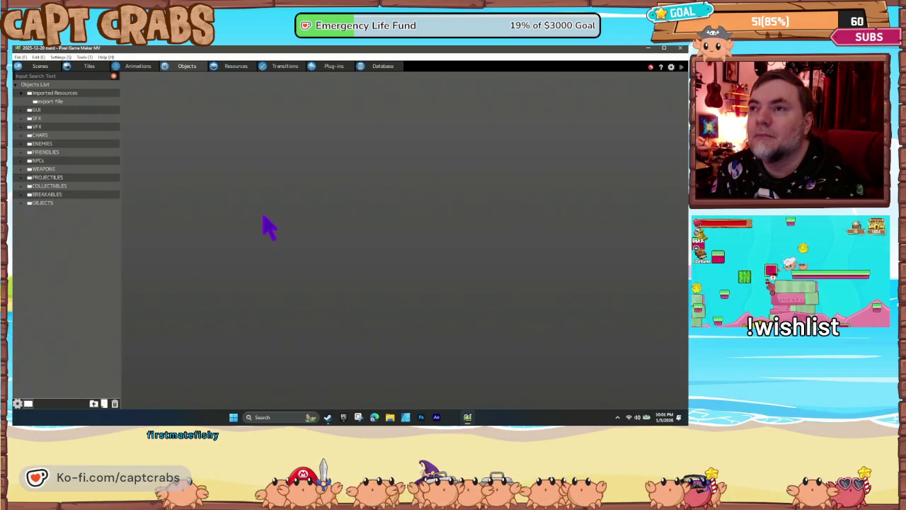
{"action": "key", "text": "ctrl+s"}
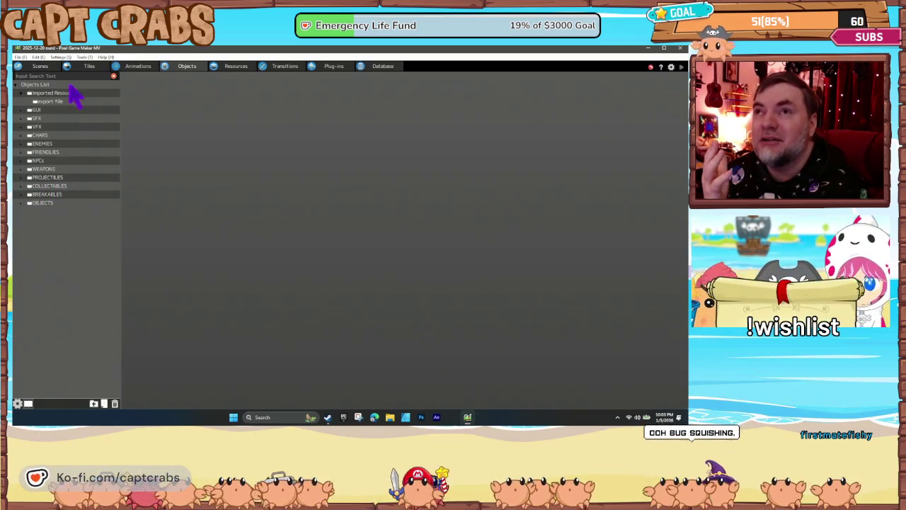
- Open the Level 1 beach scene from the Scenes list in the editor
{"action": "left_click", "coordinate": [40, 66]}
{"action": "scroll", "coordinate": [106, 347], "scroll_direction": "down", "scroll_amount": 2}
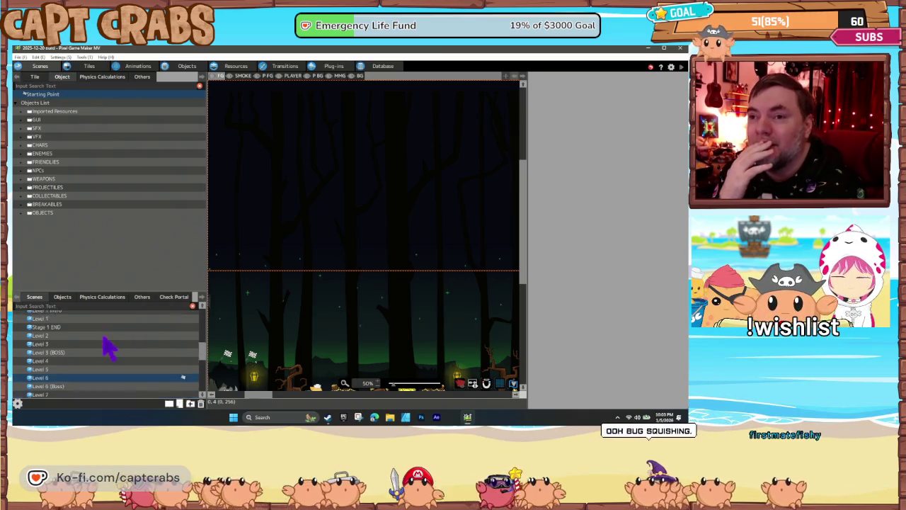
{"action": "scroll", "coordinate": [107, 347], "scroll_direction": "up", "scroll_amount": 2}
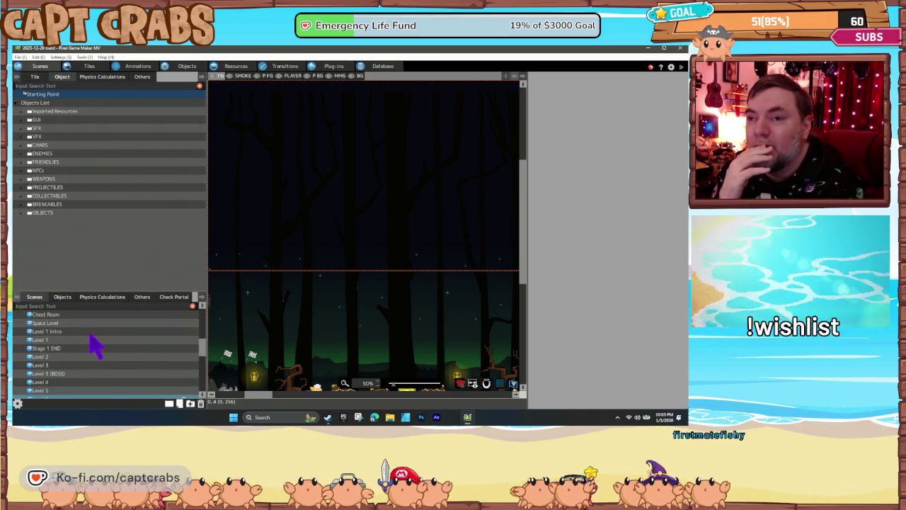
{"action": "left_click", "coordinate": [96, 341]}
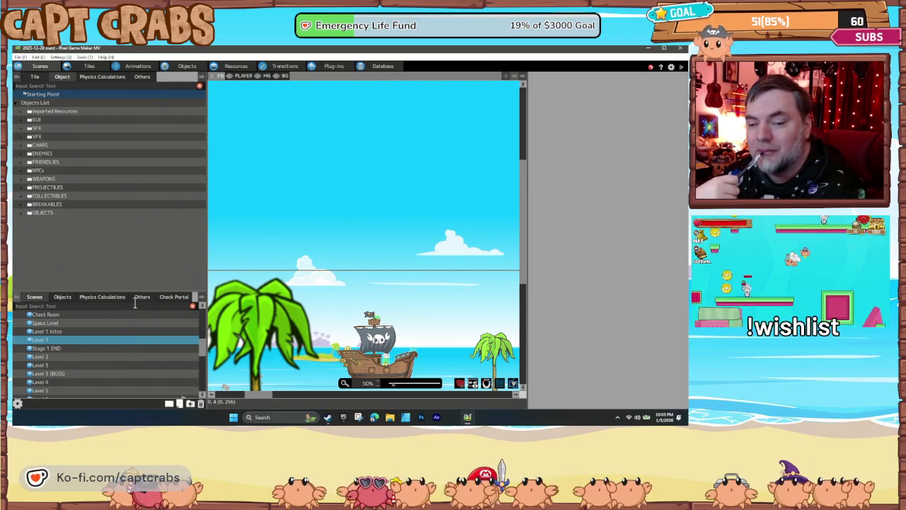
- In Steam, start the UNO download now and queue Peaceful Days next
{"action": "key", "text": "alt+Tab"}
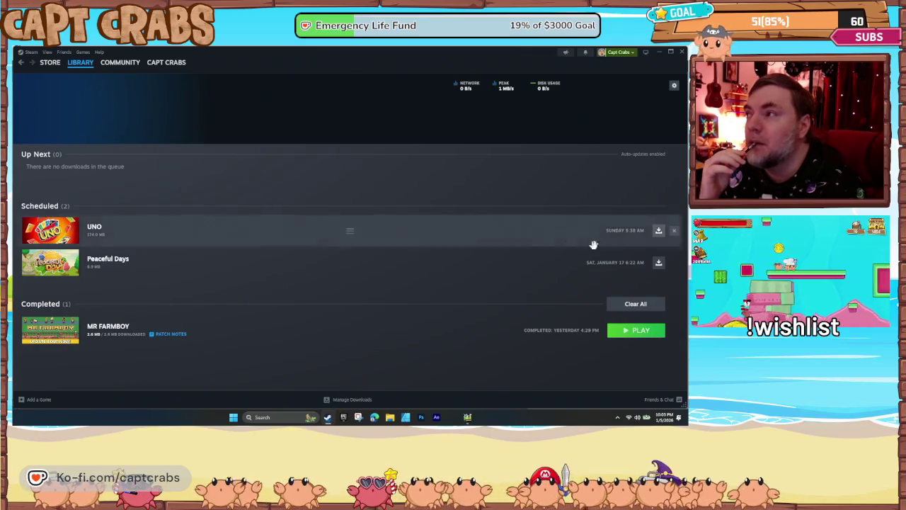
{"action": "left_click", "coordinate": [658, 262]}
{"action": "left_click", "coordinate": [659, 230]}
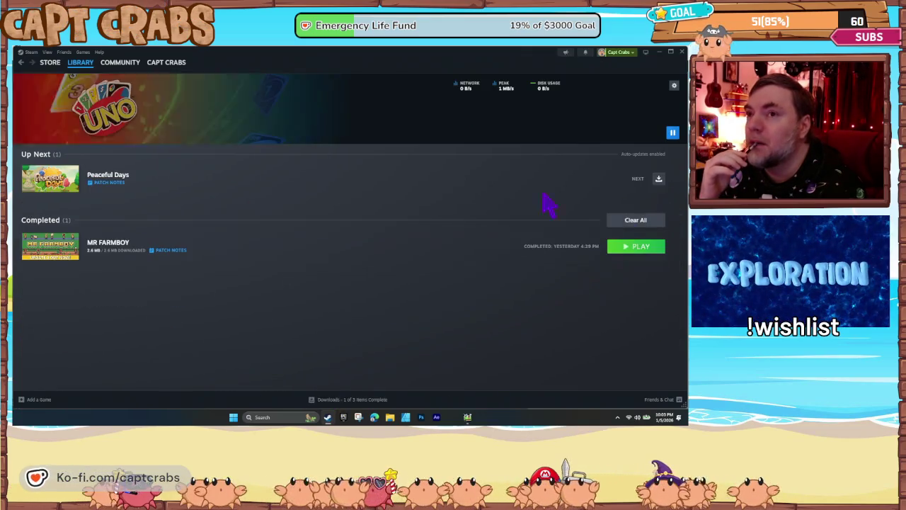
- Search the library for 'capt', open Capt Crabs a Slimy Adventure, then minimize Steam
{"action": "mouse_move", "coordinate": [114, 65]}
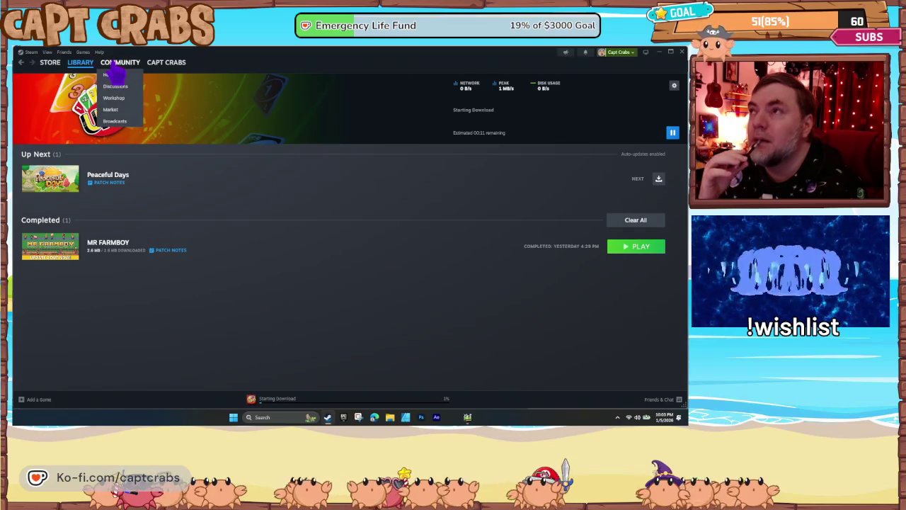
{"action": "left_click", "coordinate": [80, 64]}
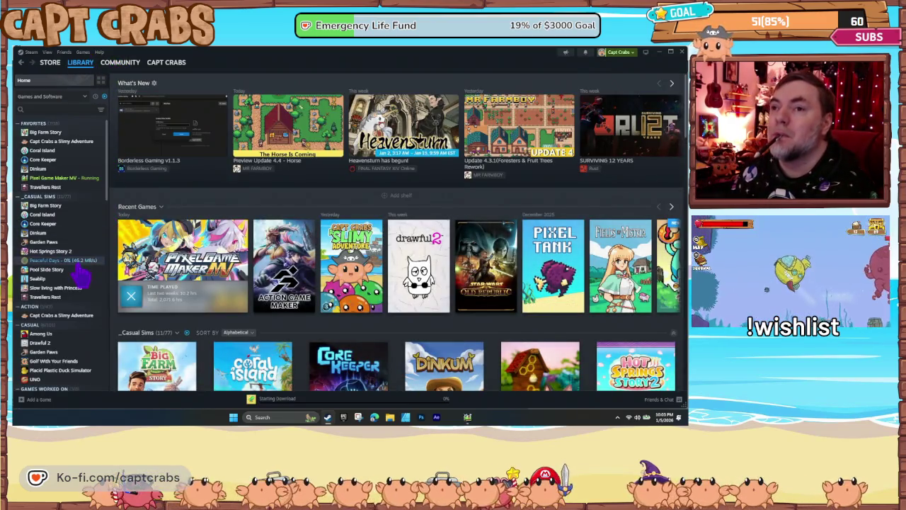
{"action": "left_click", "coordinate": [41, 109]}
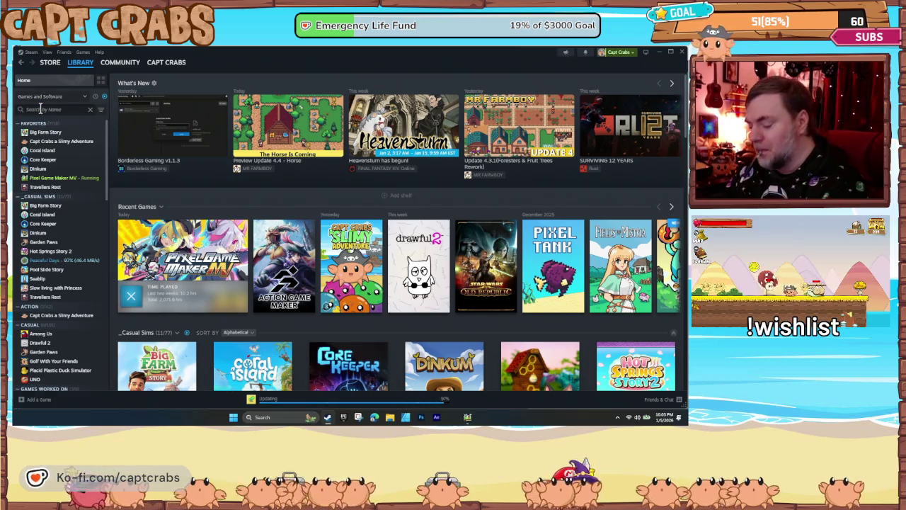
{"action": "type", "text": "capt"}
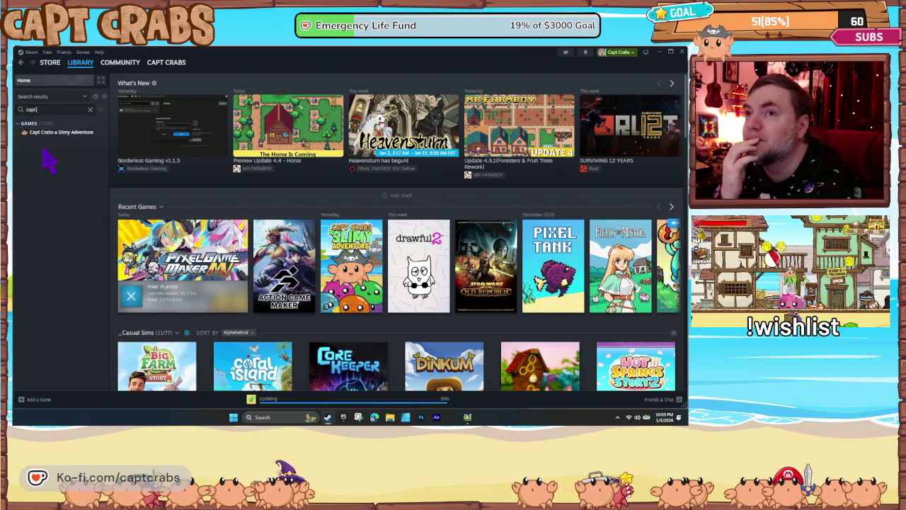
{"action": "left_click", "coordinate": [45, 134]}
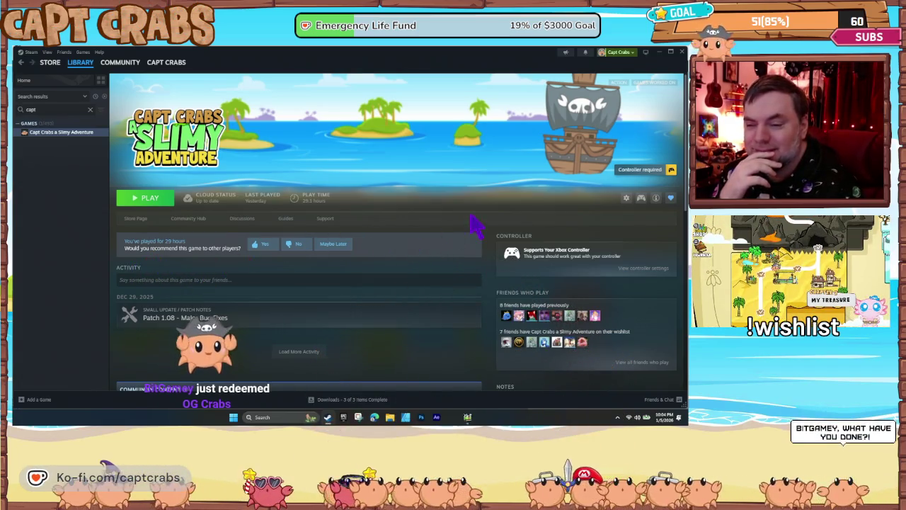
{"action": "left_click", "coordinate": [659, 54]}
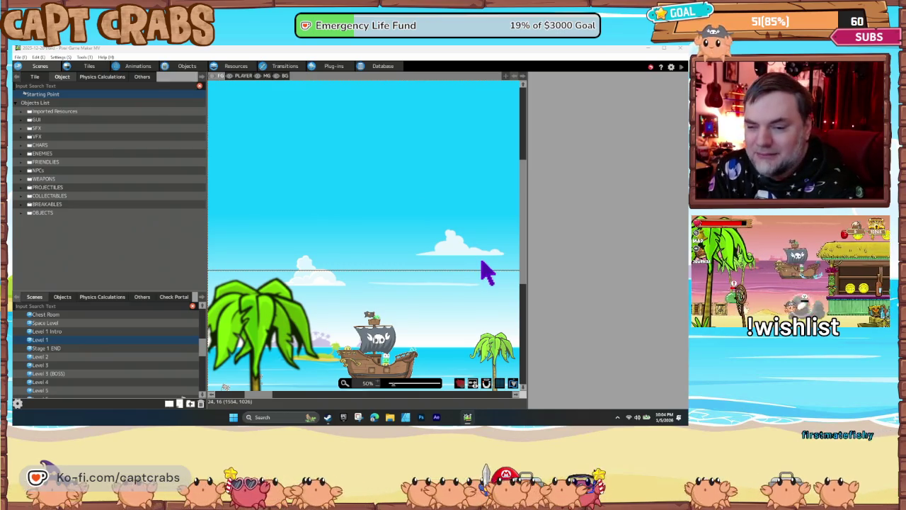
{"action": "scroll", "coordinate": [397, 294], "scroll_direction": "down", "scroll_amount": 1}
{"action": "scroll", "coordinate": [400, 298], "scroll_direction": "down", "scroll_amount": 5}
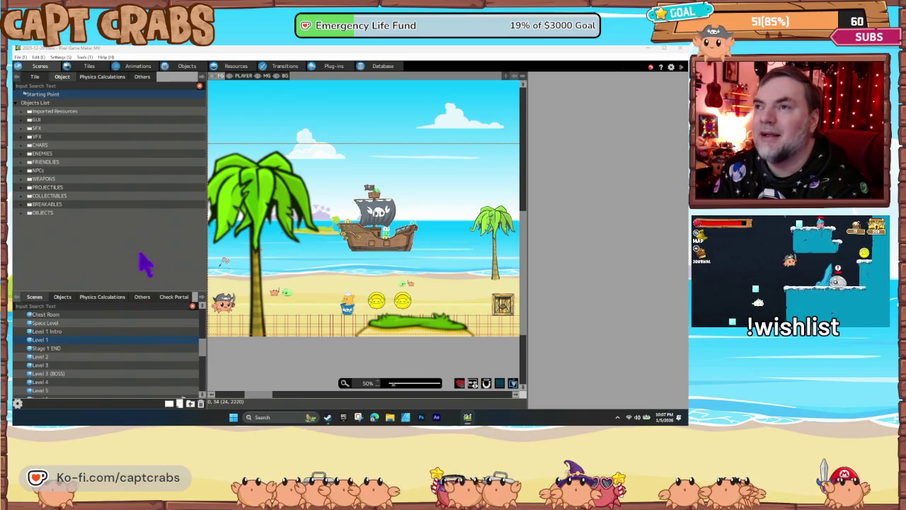
{"action": "scroll", "coordinate": [78, 363], "scroll_direction": "up", "scroll_amount": 5}
{"action": "scroll", "coordinate": [78, 365], "scroll_direction": "up", "scroll_amount": 6}
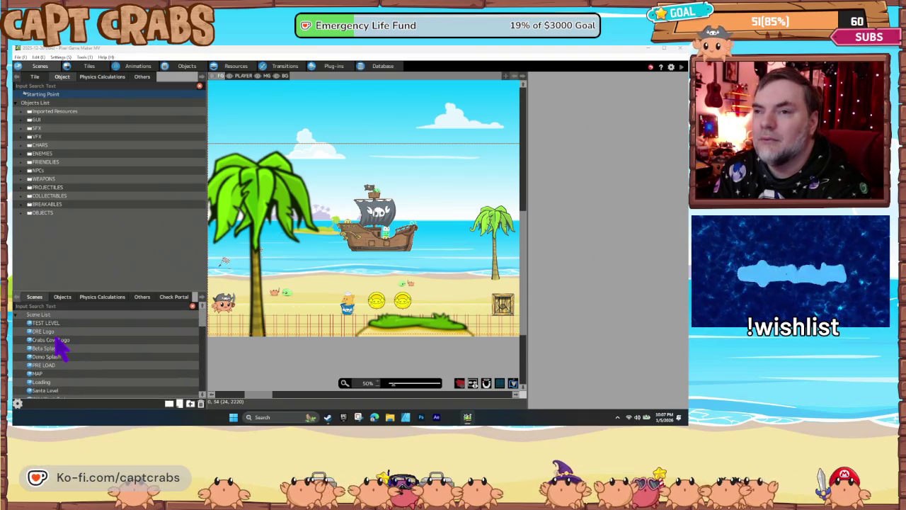
- Open DRE Logo, make Crabs Cove Logo the start scene, and launch a test play
{"action": "left_click", "coordinate": [60, 333]}
{"action": "right_click", "coordinate": [61, 334]}
{"action": "left_click", "coordinate": [60, 342]}
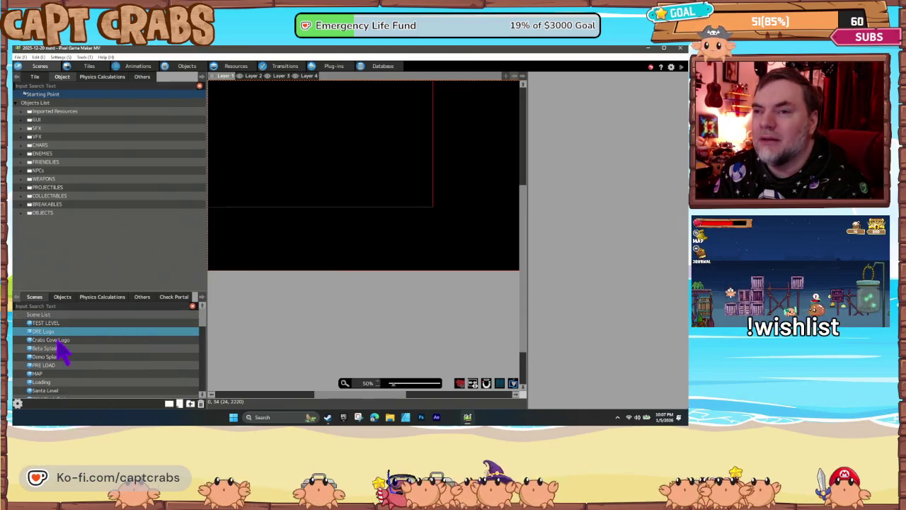
{"action": "right_click", "coordinate": [60, 343]}
{"action": "left_click", "coordinate": [85, 420]}
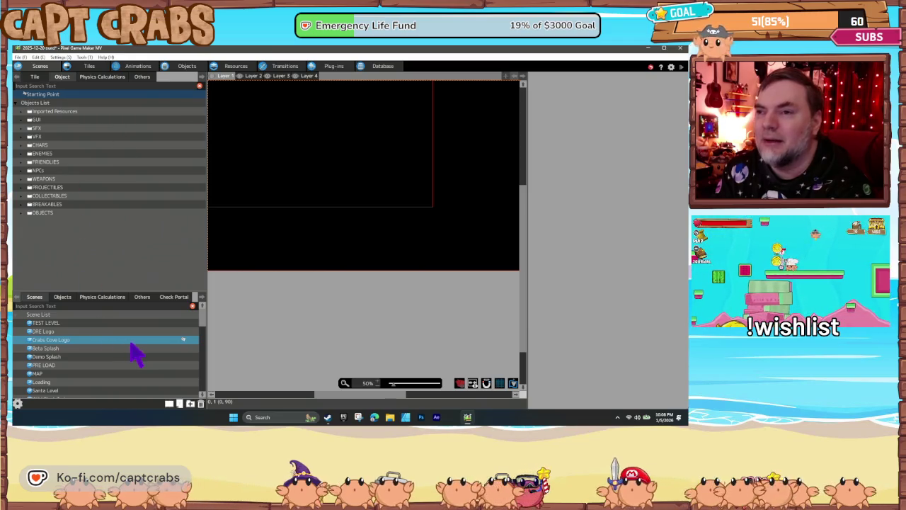
{"action": "key", "text": "F2"}
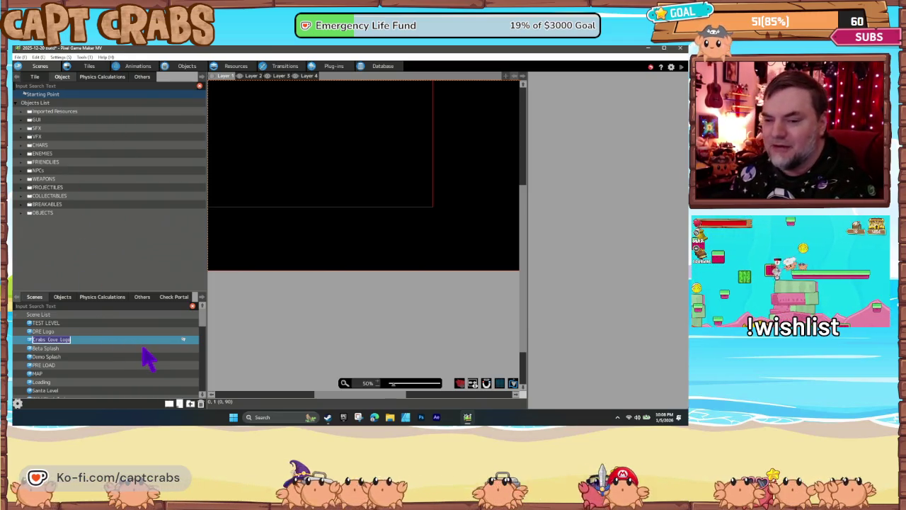
{"action": "key", "text": "Return"}
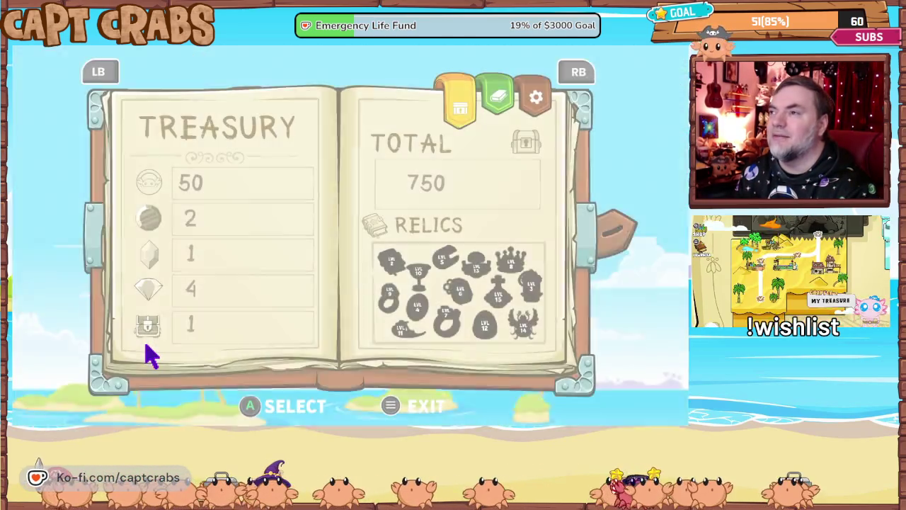
- Choose Restart Game in the journal's Options page and confirm YES to restart
{"action": "key", "text": "Down"}
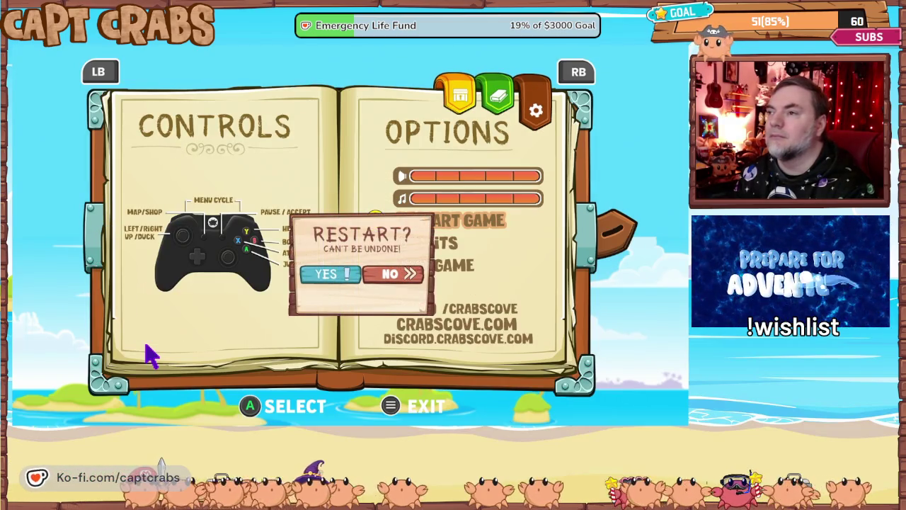
{"action": "key", "text": "Return"}
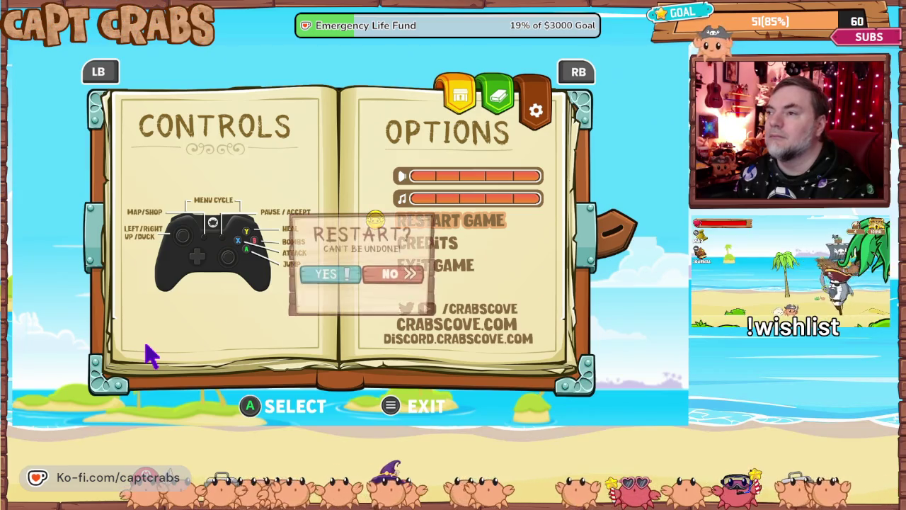
{"action": "key", "text": "Return"}
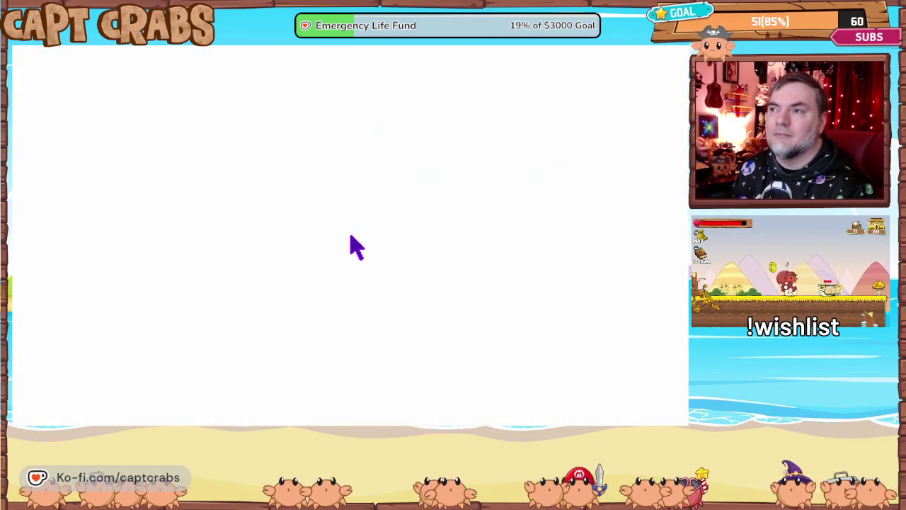
- Walk right to exit the beach, then move the crab along the world map nodes
{"action": "key", "text": "Right"}
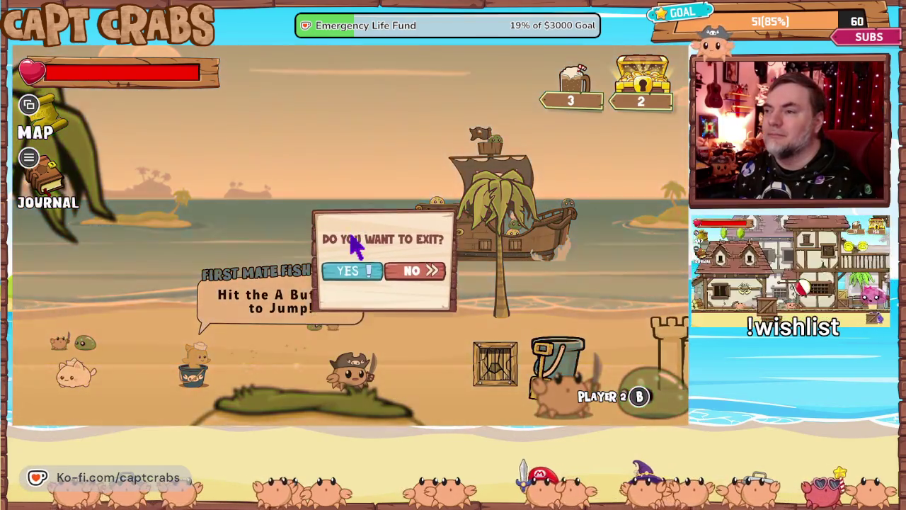
{"action": "key", "text": "Return"}
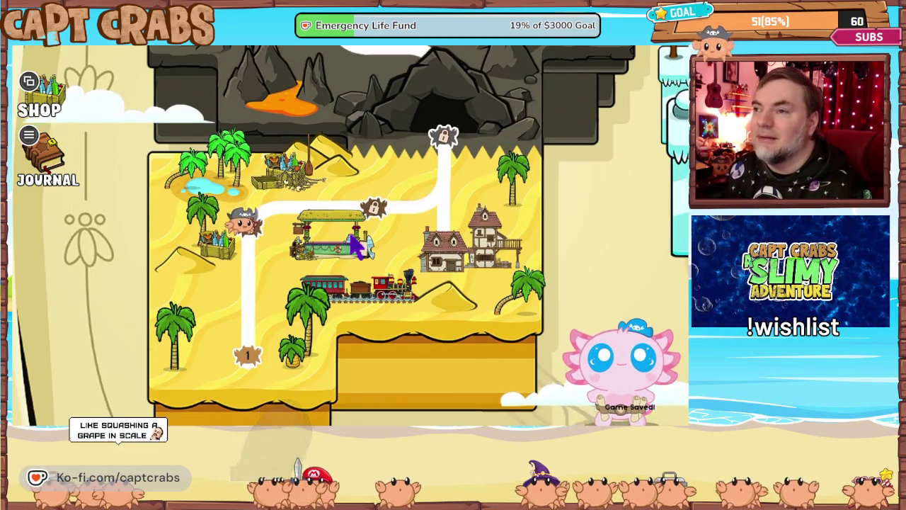
{"action": "key", "text": "Down"}
{"action": "key", "text": "Up"}
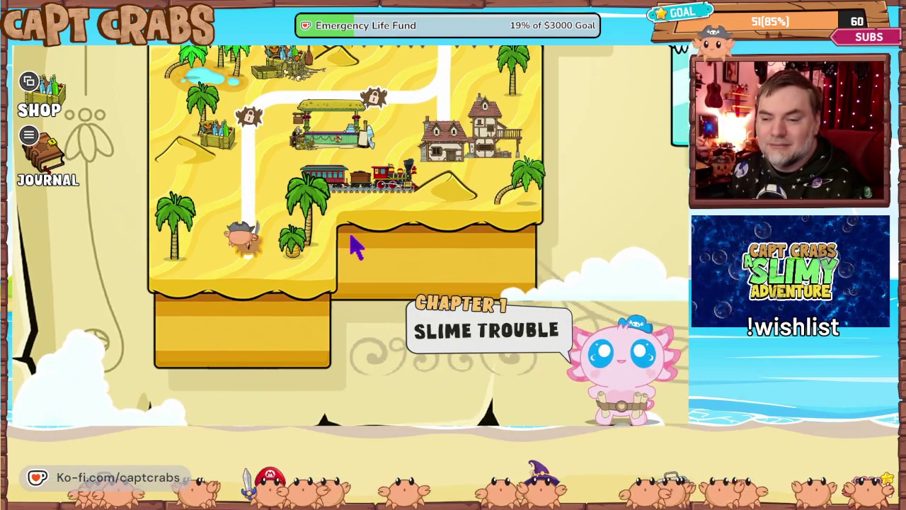
{"action": "key", "text": "Down"}
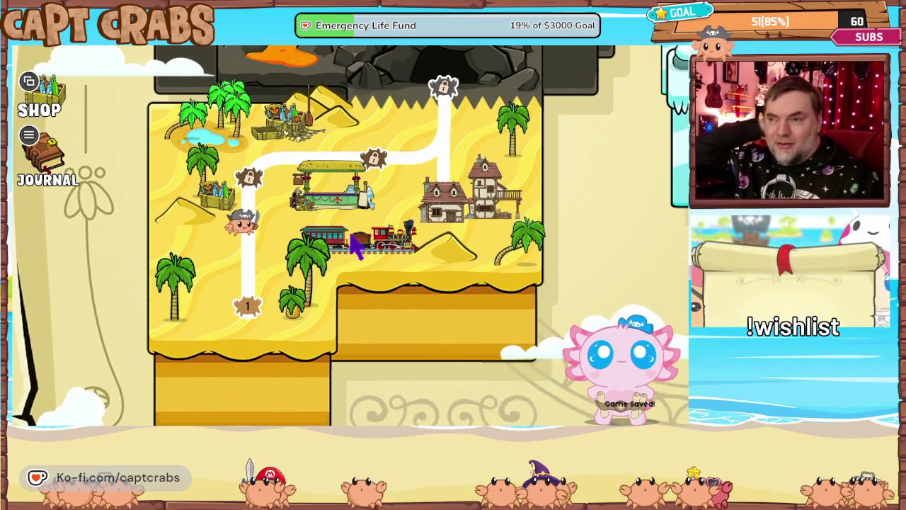
- Open the pause journal's Options page and choose Exit Game to return to the editor
{"action": "key", "text": "Escape"}
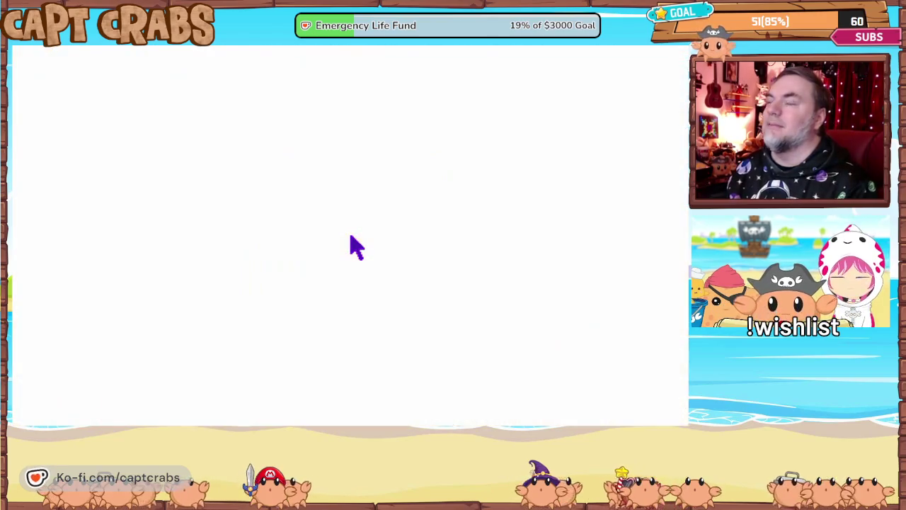
{"action": "key", "text": "e"}
{"action": "key", "text": "e"}
{"action": "key", "text": "Down"}
{"action": "key", "text": "Down"}
{"action": "key", "text": "Down"}
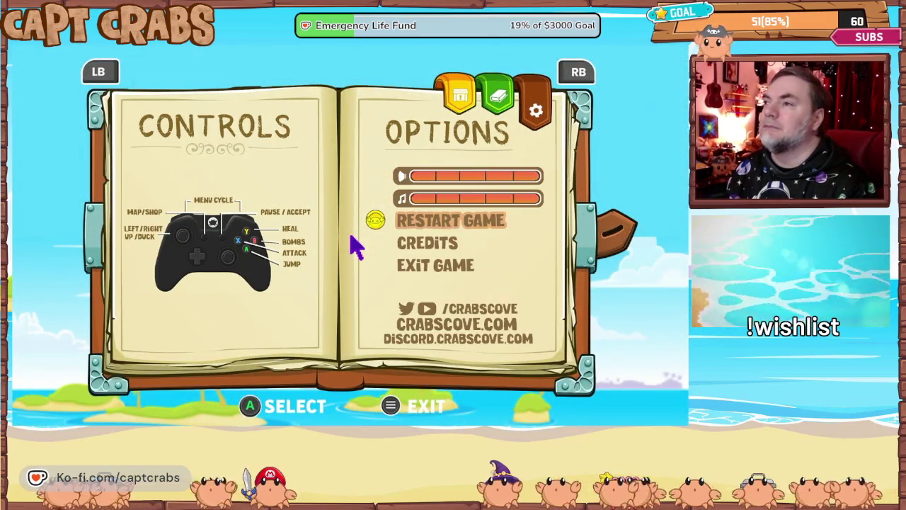
{"action": "key", "text": "Return"}
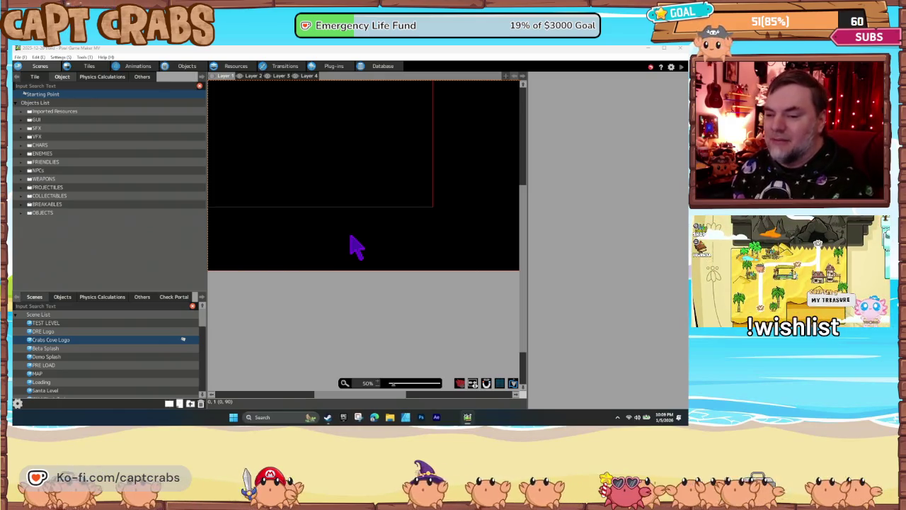